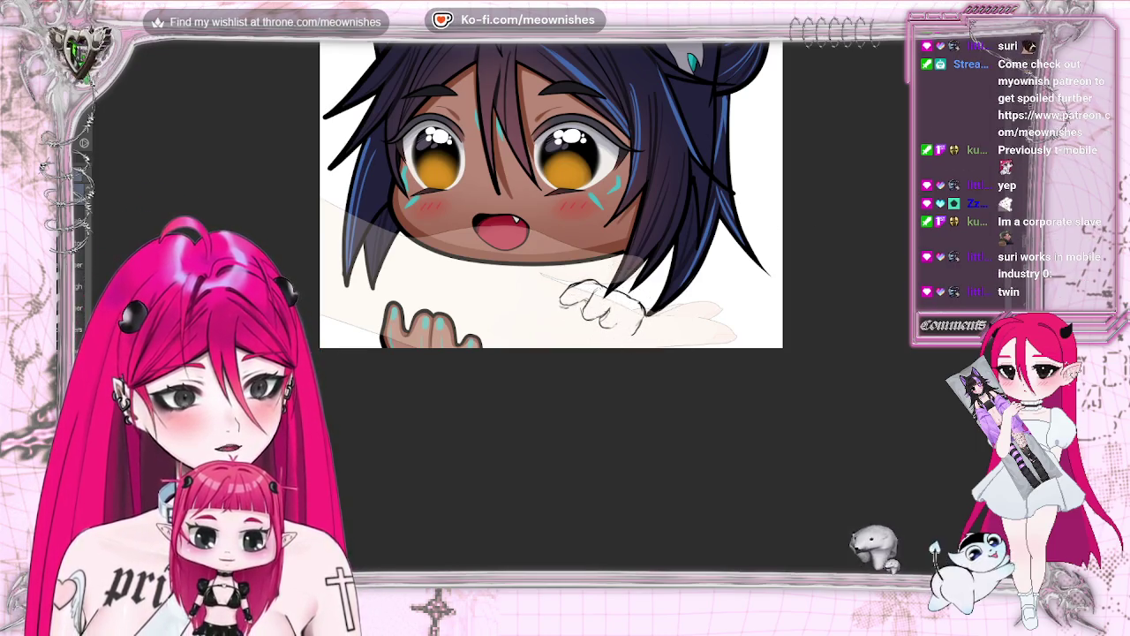
Mirror the canvas to check the drawing, then zoom out to view the whole artwork
key(h)
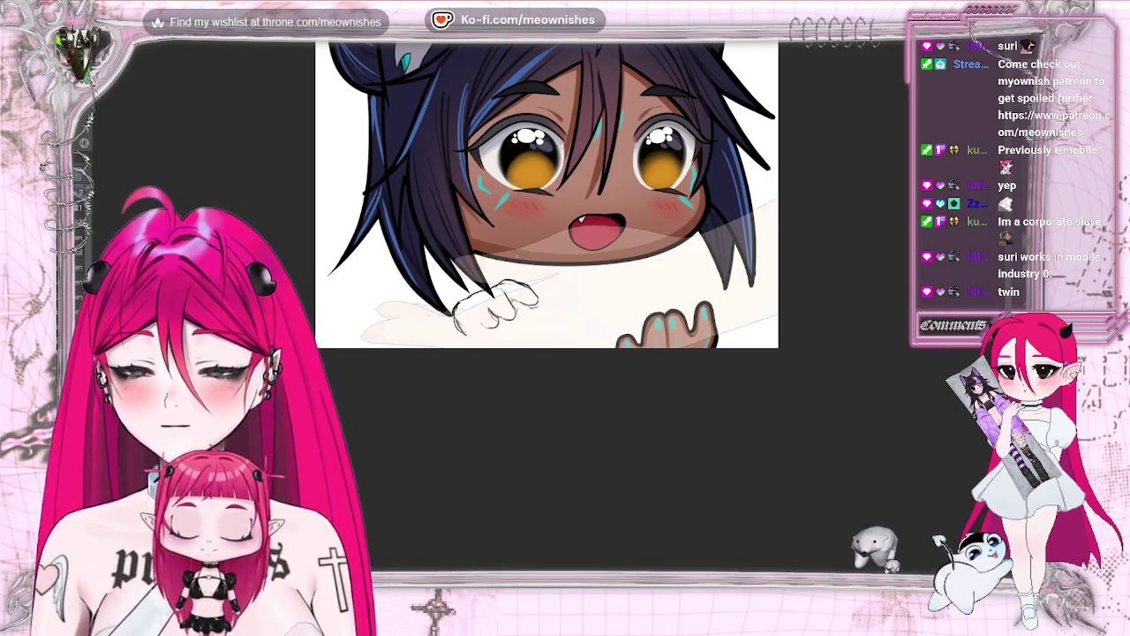
key(h)
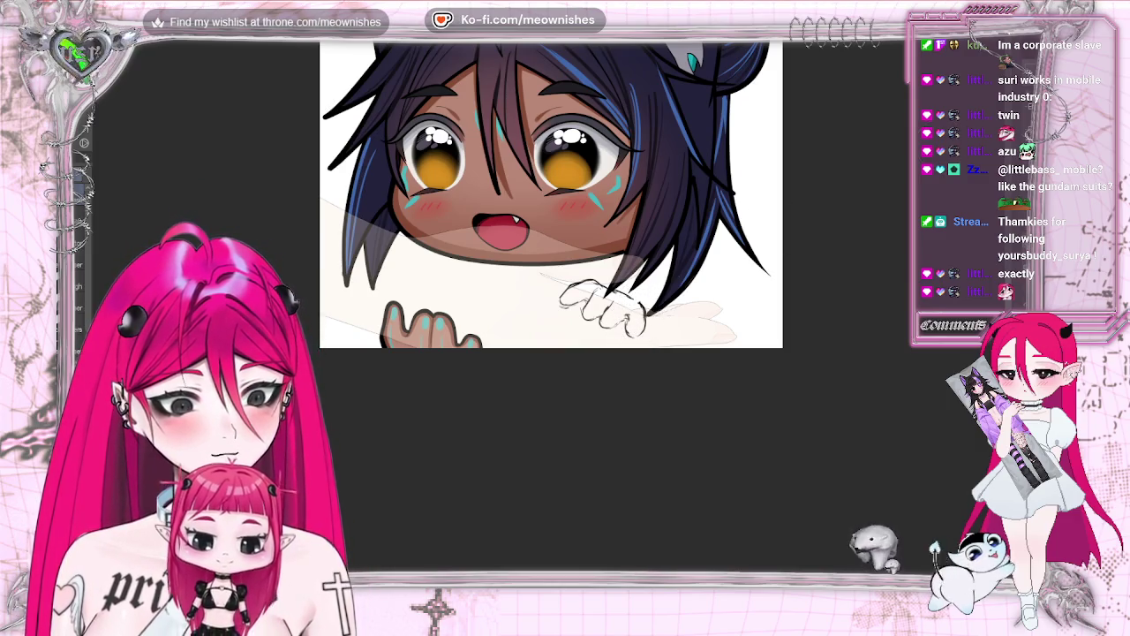
key(ctrl+0)
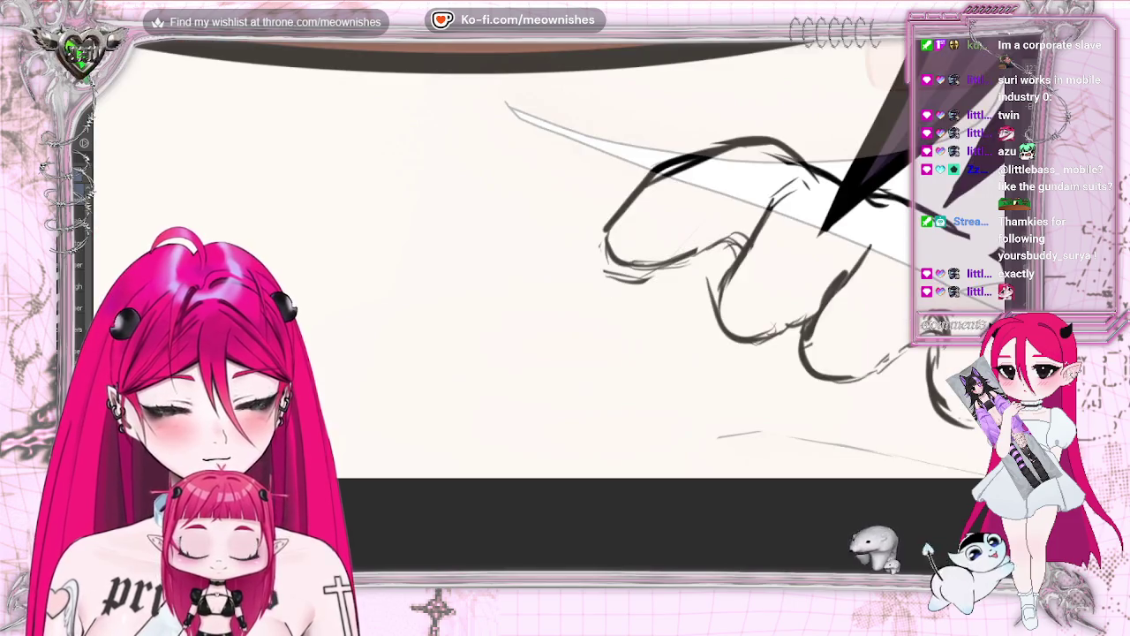
scroll(549, 315, up, 2)
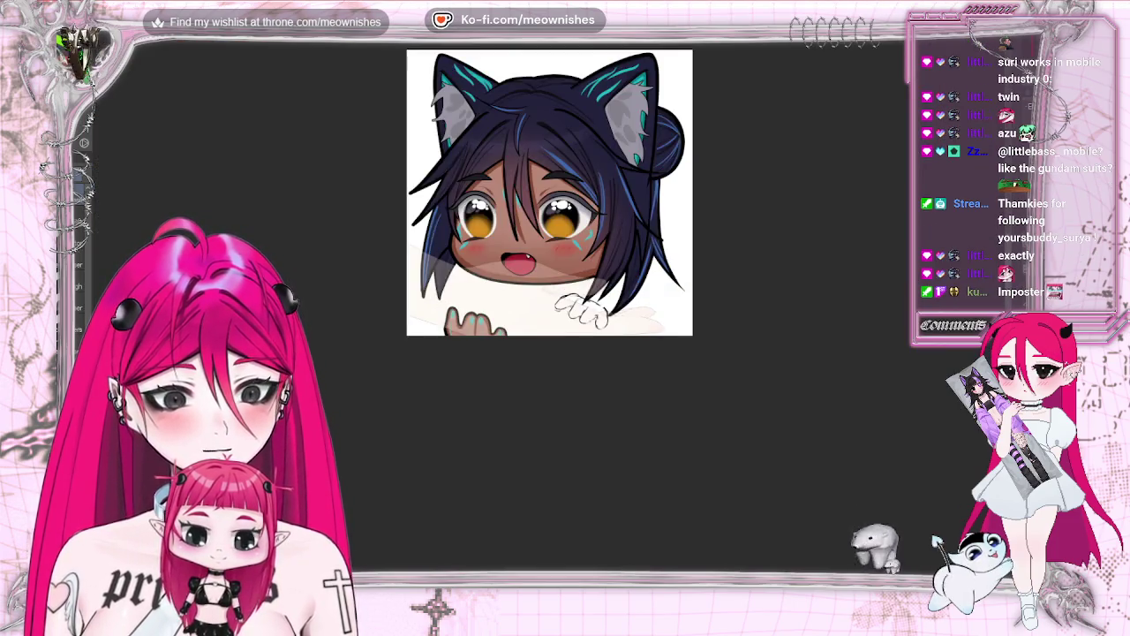
scroll(549, 315, up, 1)
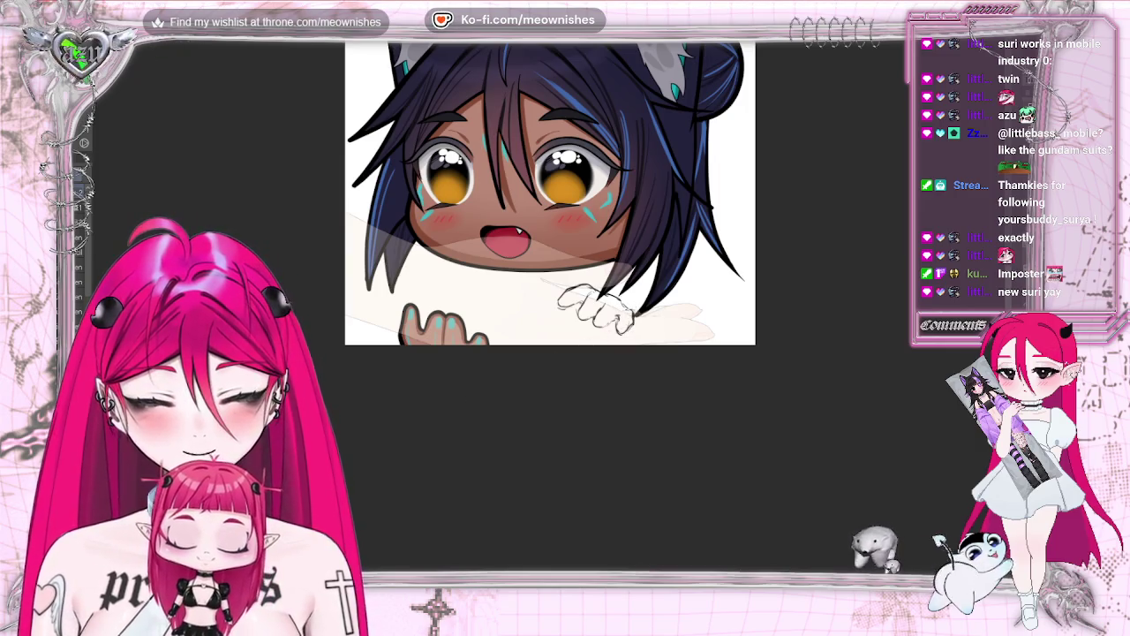
Lasso the paw sketch and enlarge it with Free Transform so it sits beside the face
drag(399, 285, 632, 346)
click(520, 387)
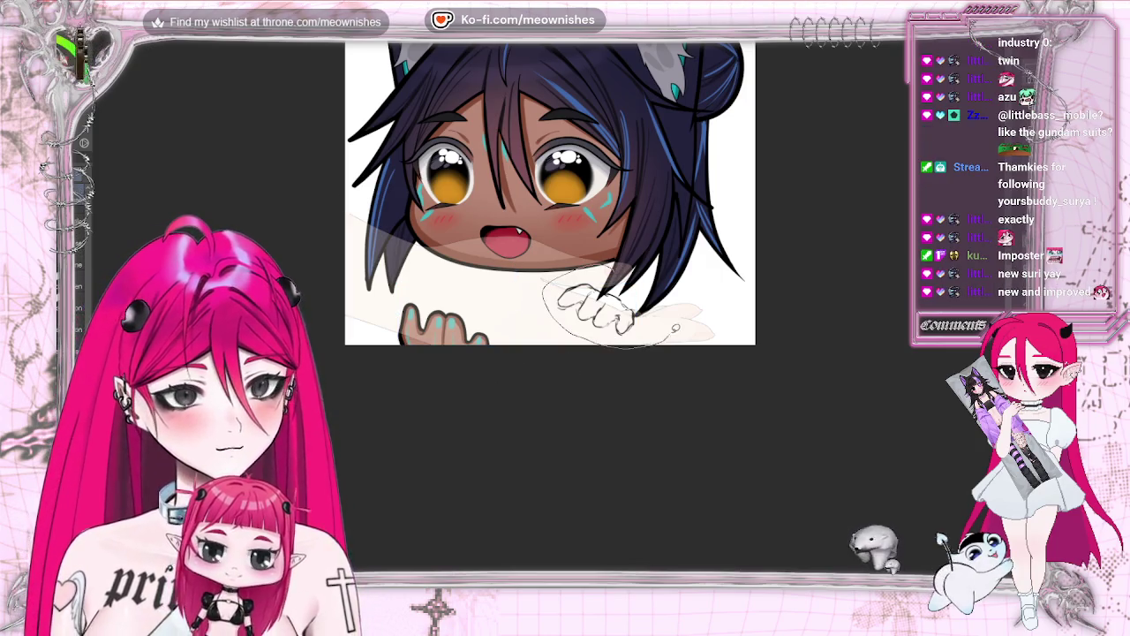
click(658, 367)
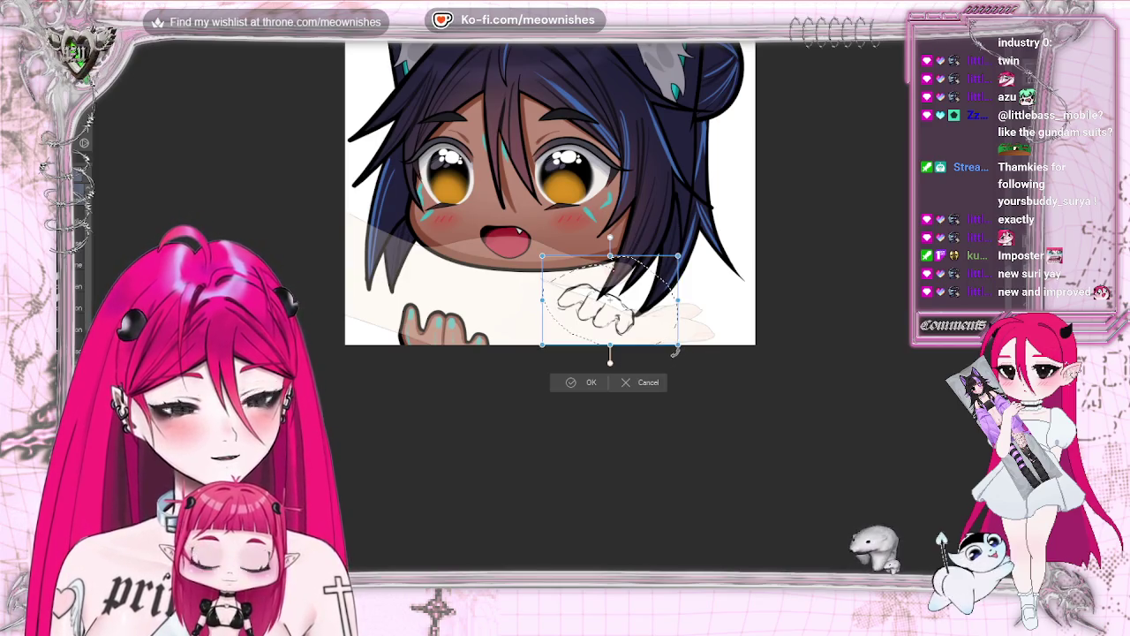
mouse_move(676, 347)
mouse_down()
mouse_move(693, 250)
mouse_move(679, 292)
mouse_up()
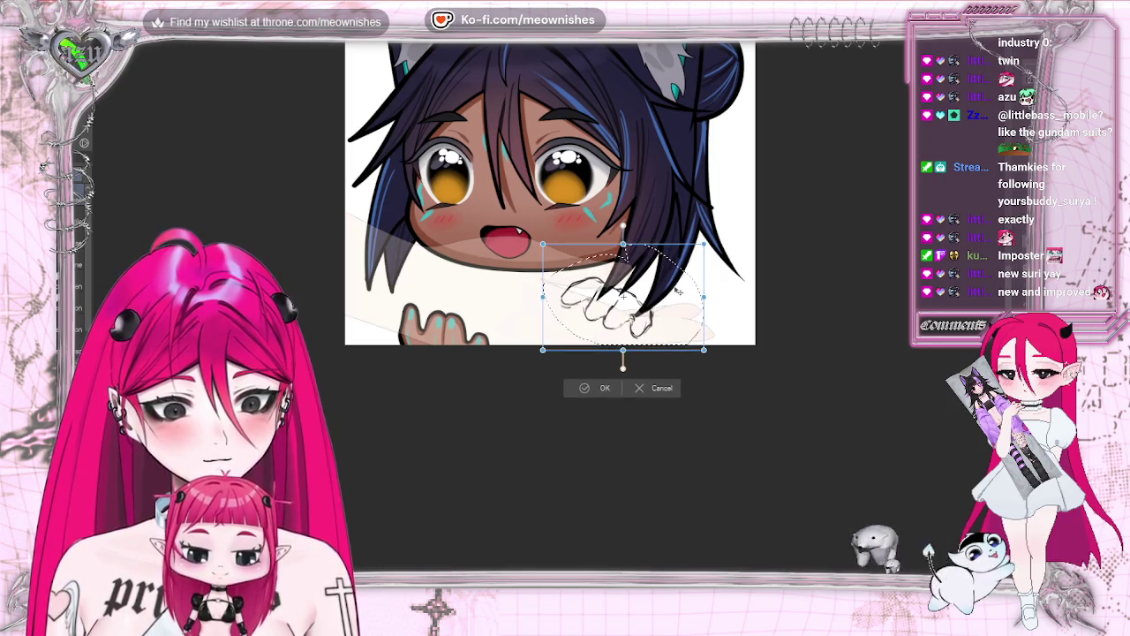
click(583, 389)
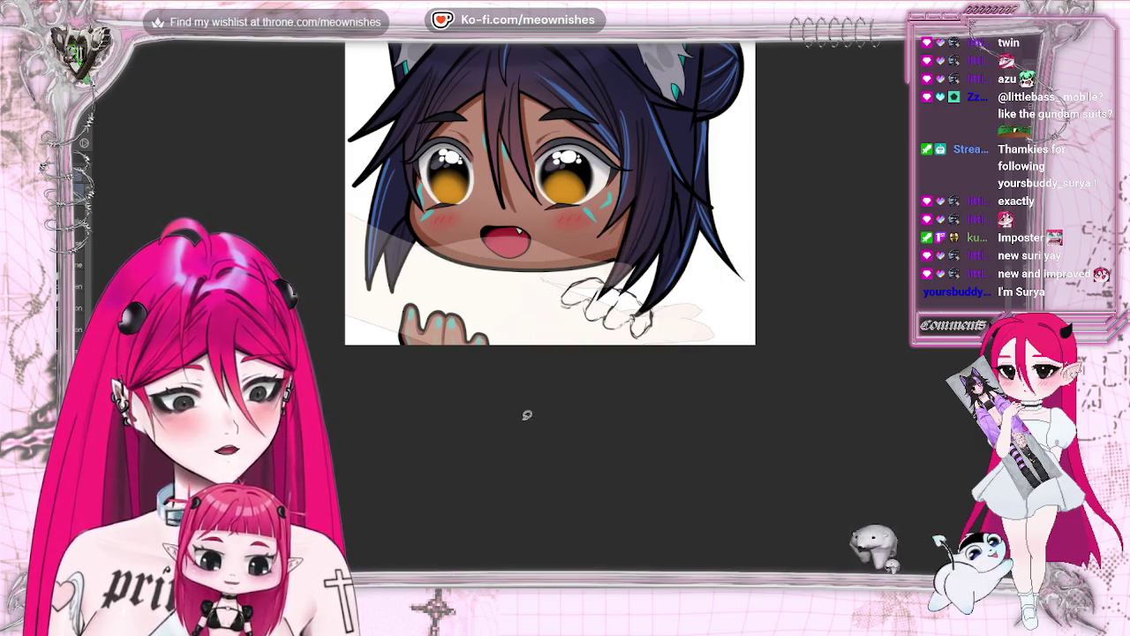
scroll(549, 193, down, 5)
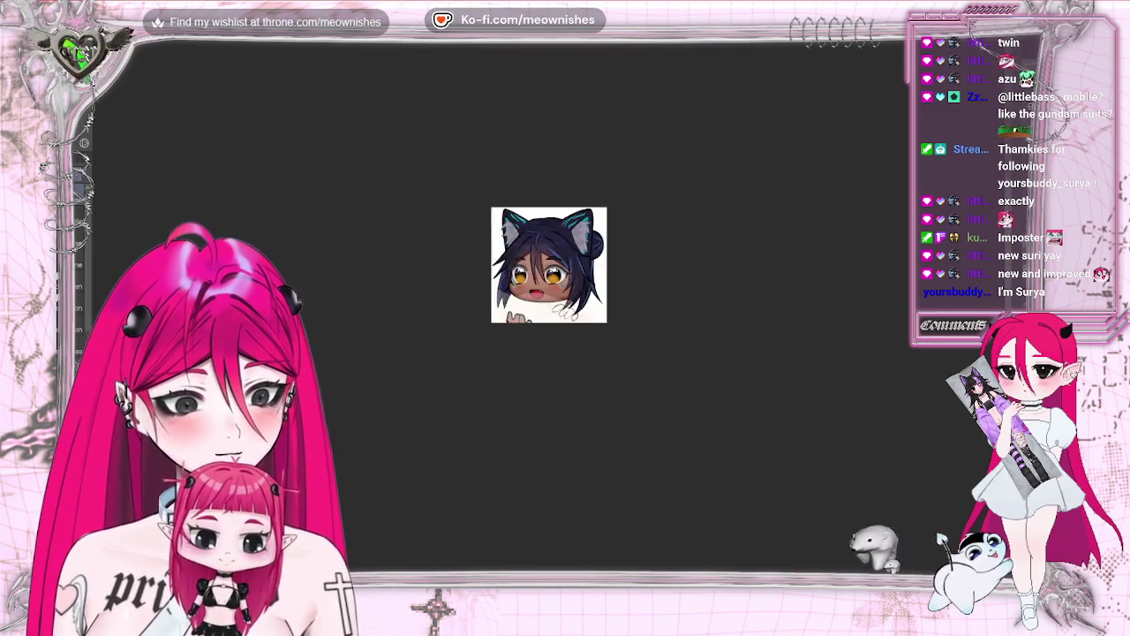
scroll(549, 192, up, 6)
scroll(556, 310, up, 2)
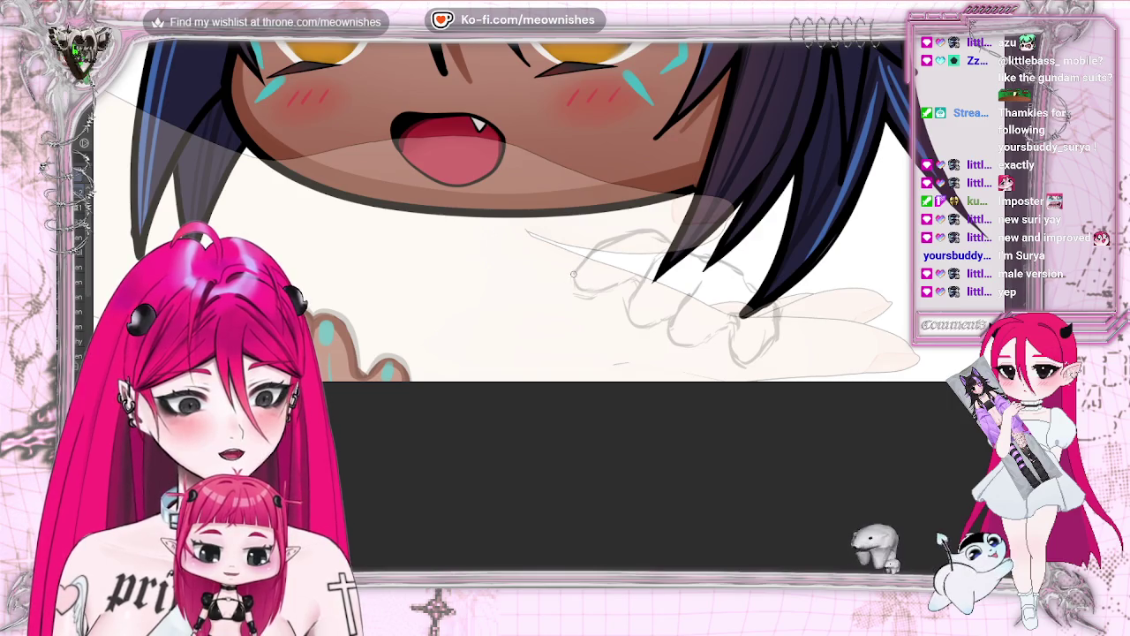
Ink the first finger outlines and fingertip of the paw, redoing misplaced strokes
drag(574, 272, 629, 239)
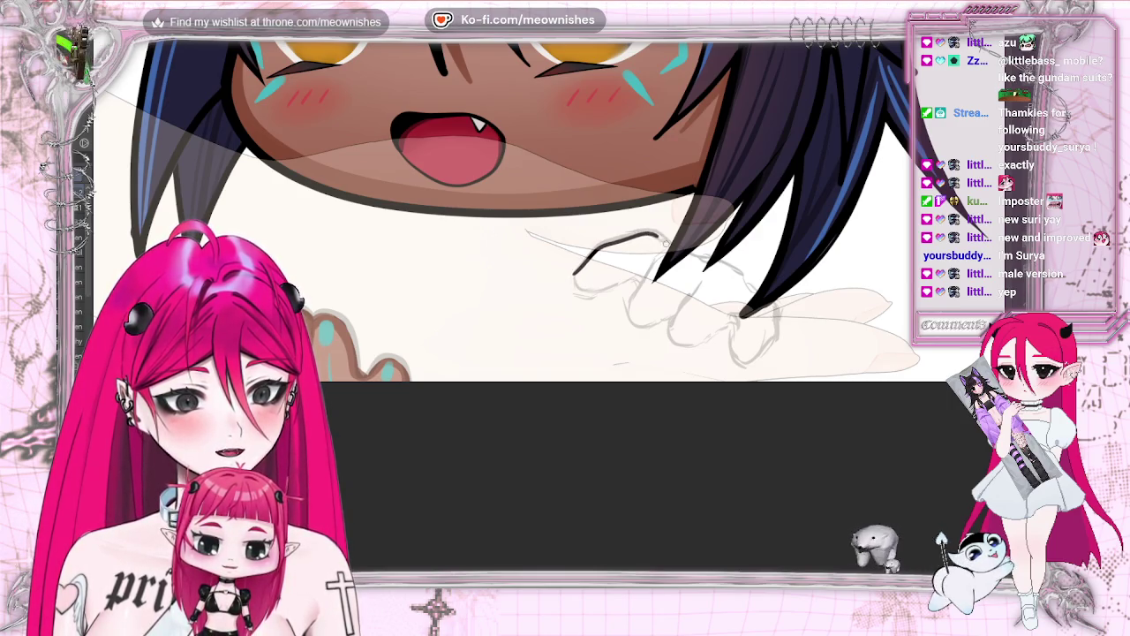
drag(574, 275, 590, 293)
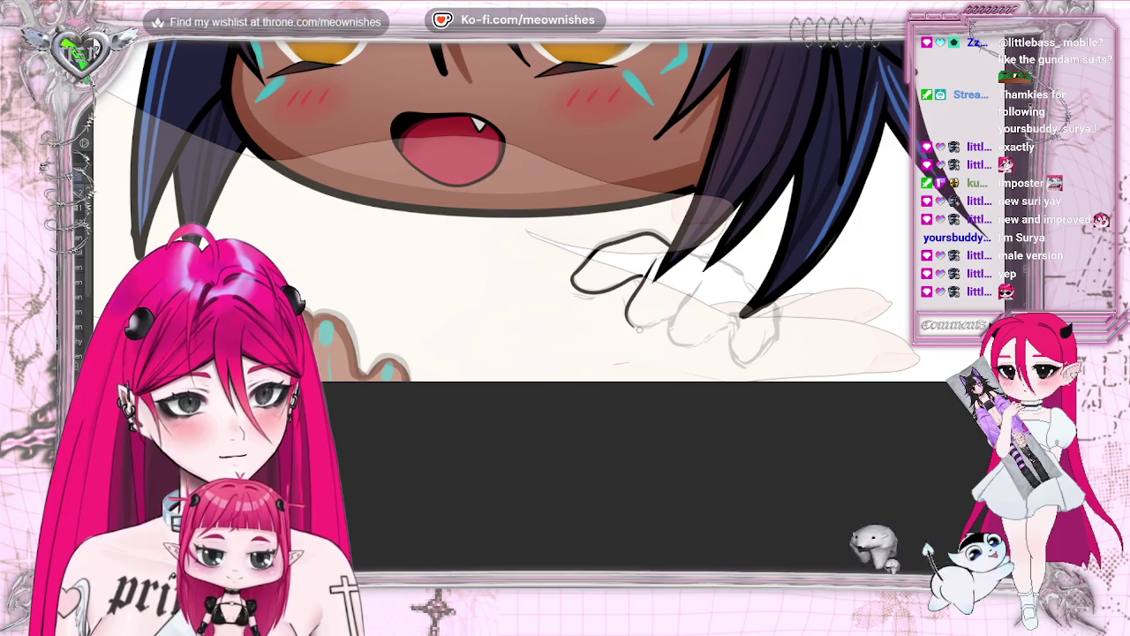
key(ctrl+z)
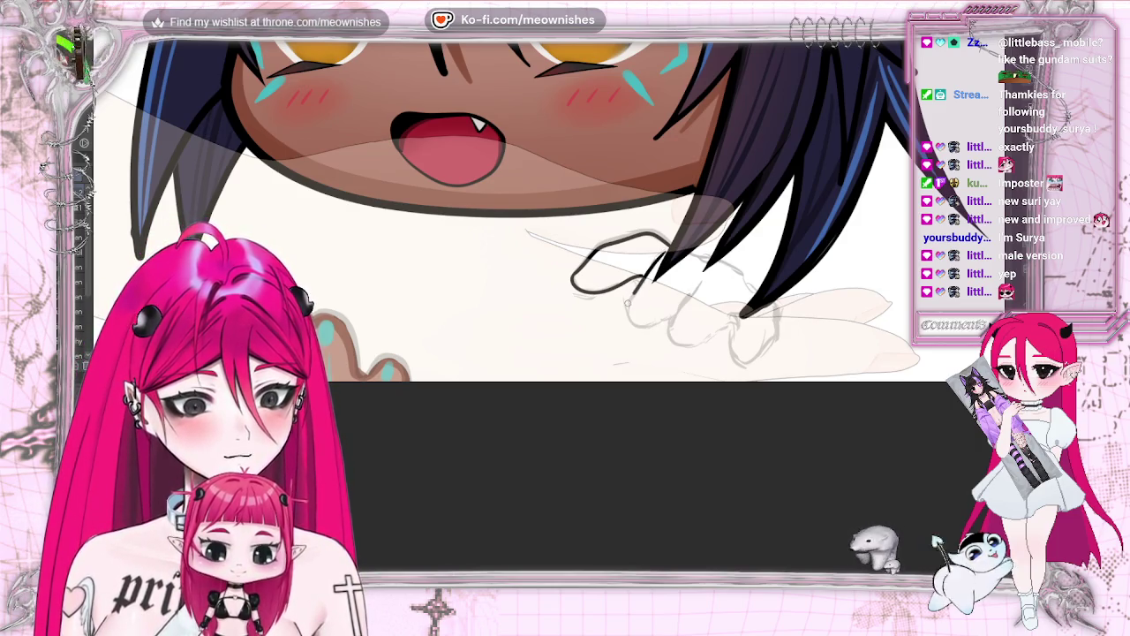
drag(636, 329, 673, 311)
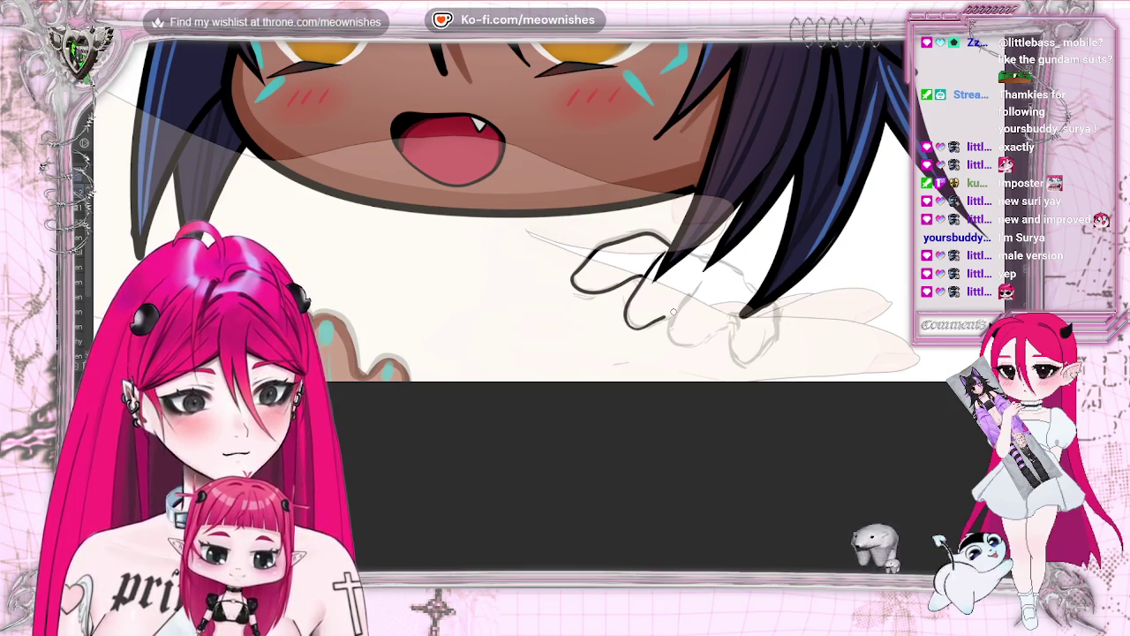
key(ctrl+z)
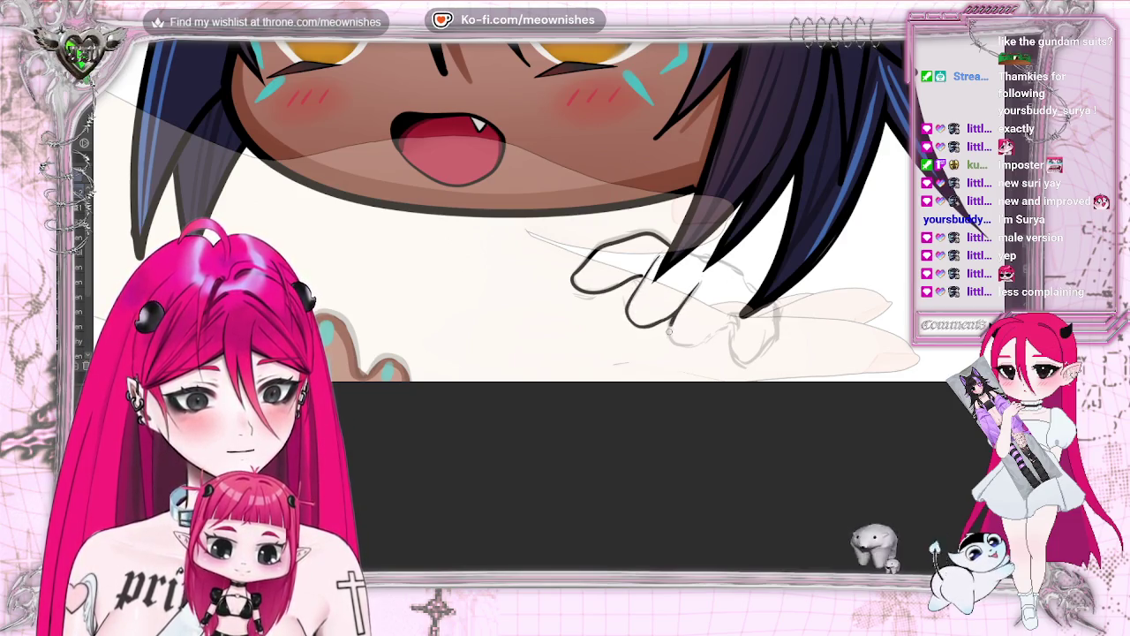
drag(669, 328, 690, 345)
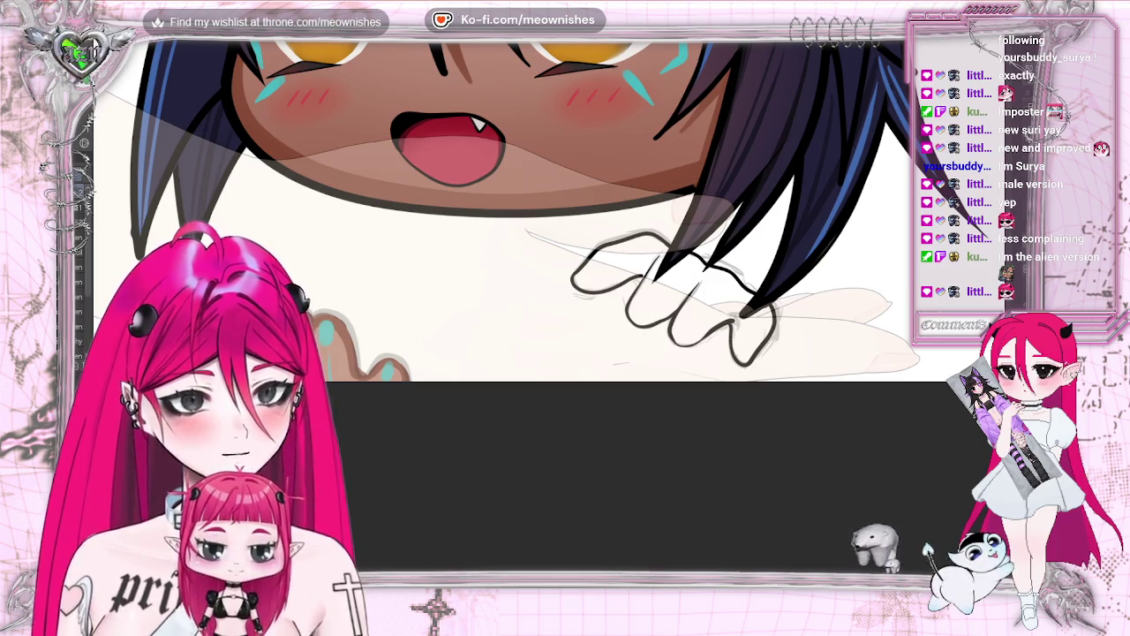
key(ctrl+z)
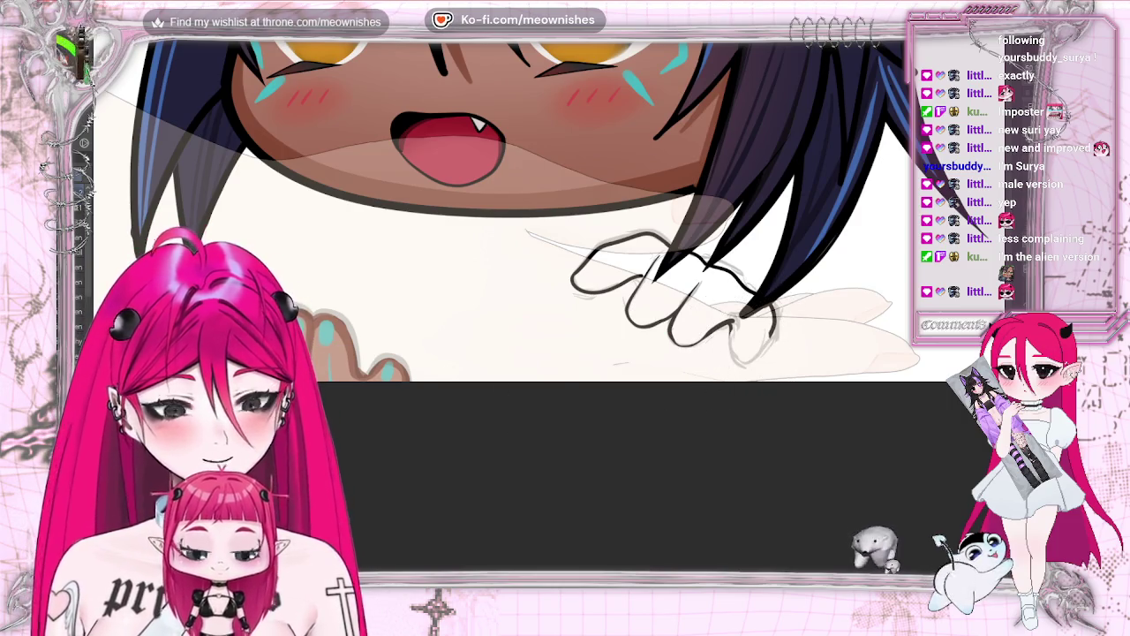
drag(733, 341, 729, 355)
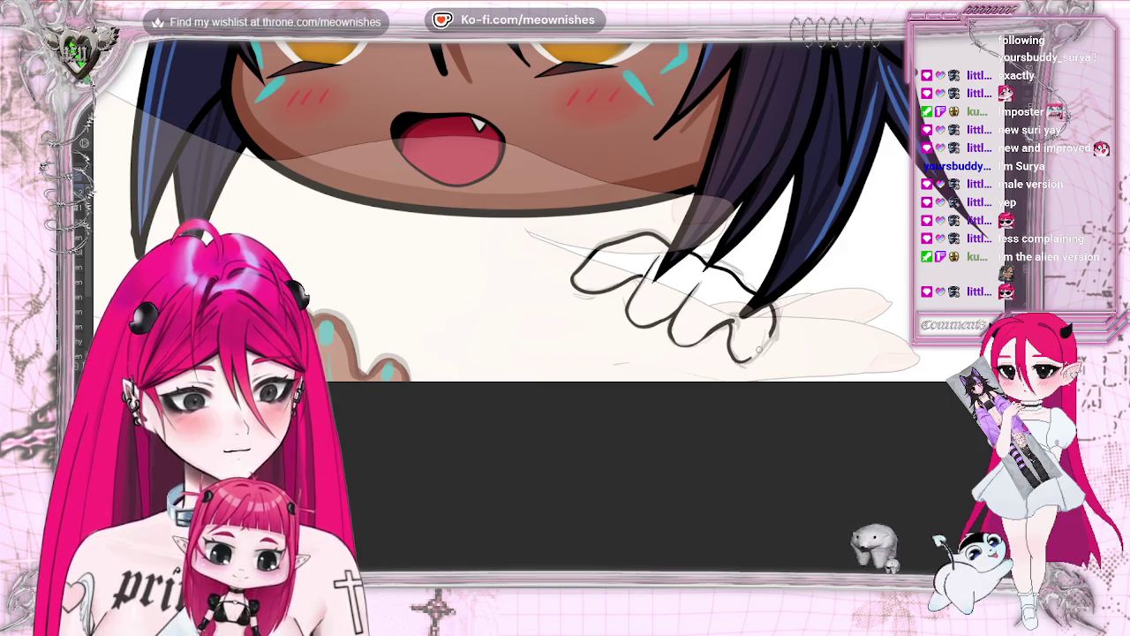
Check the paw in mirrored view and redraw the leftmost fingertip line
key(ctrl+0)
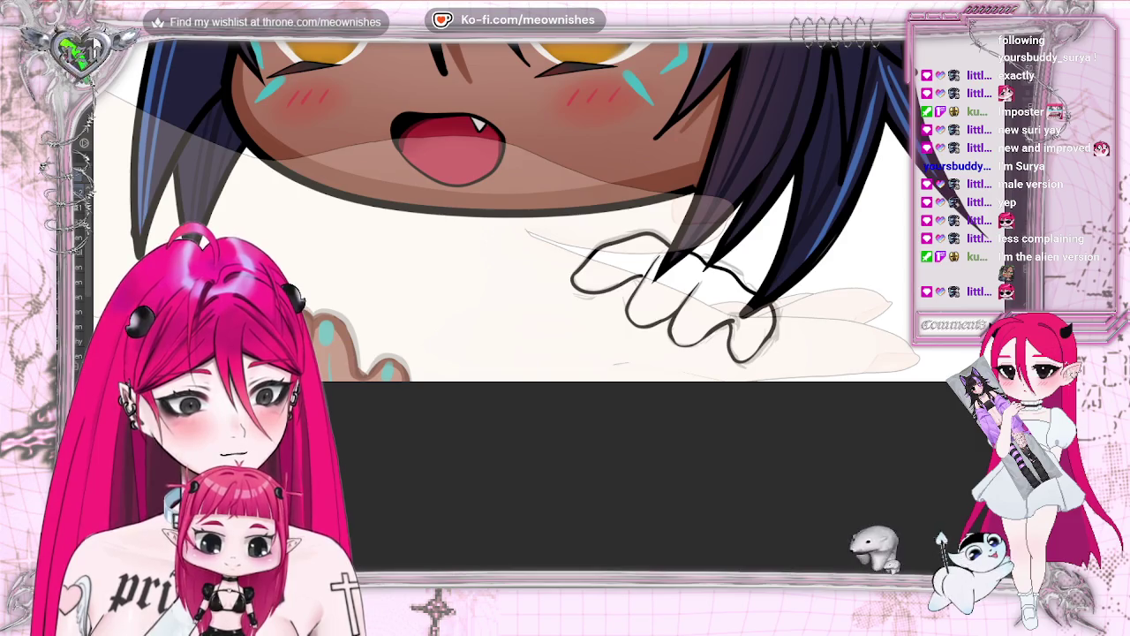
key(m)
key(m)
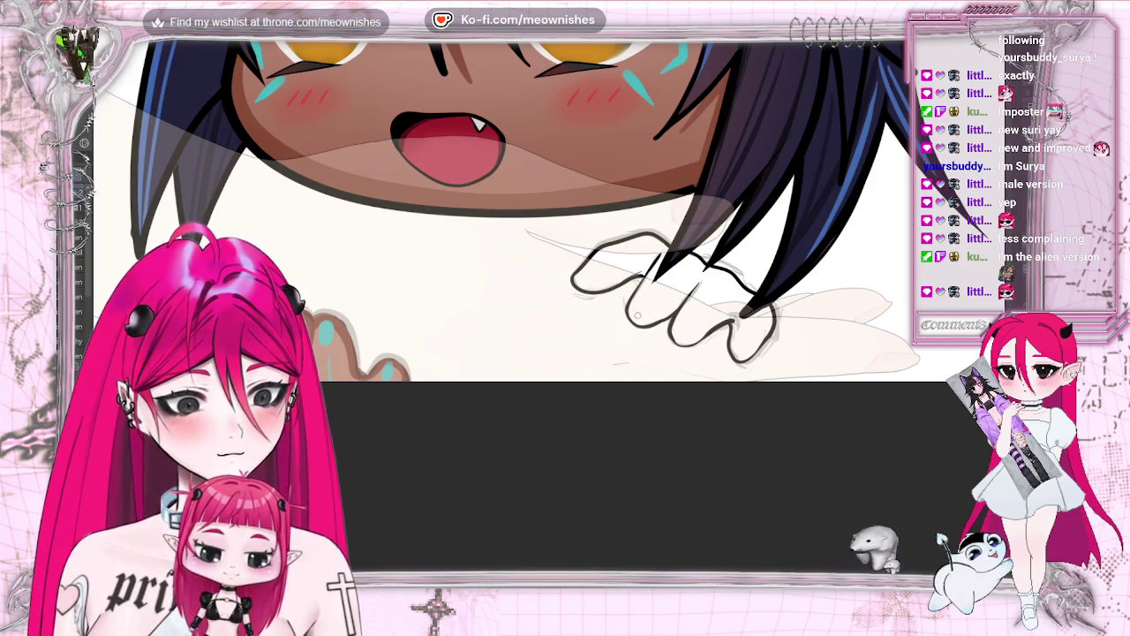
drag(624, 313, 652, 332)
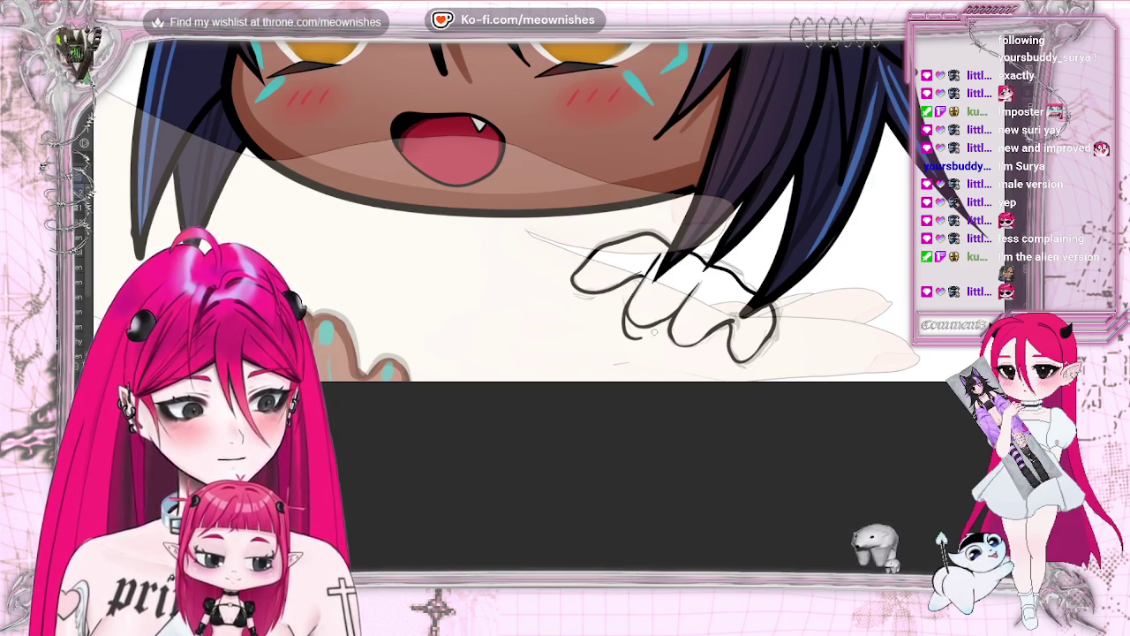
key(ctrl+z)
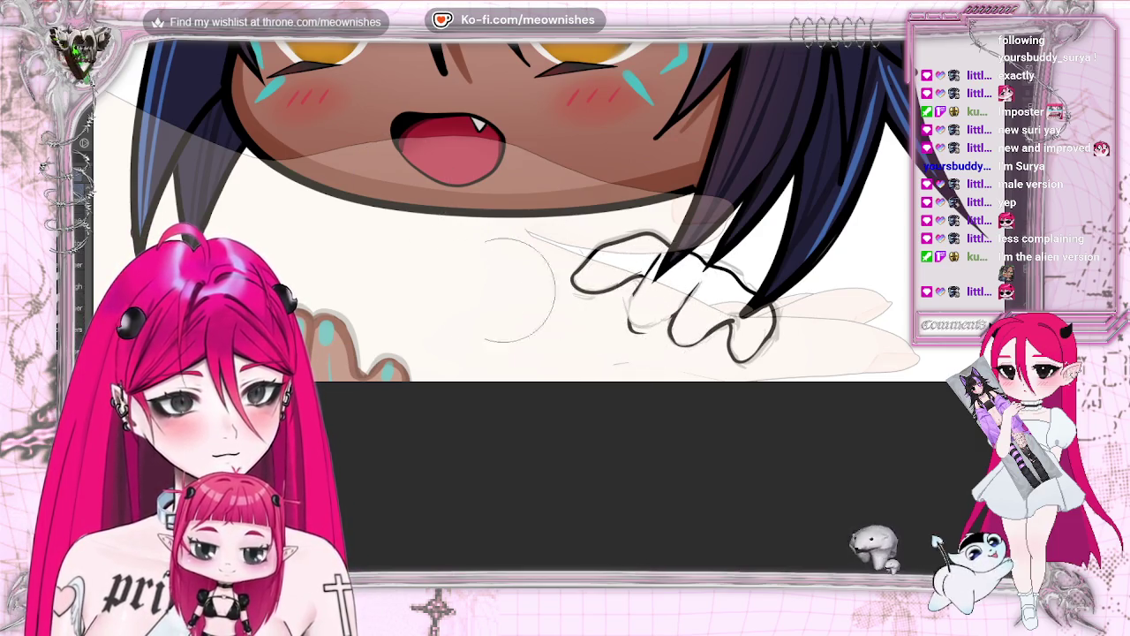
drag(630, 298, 631, 328)
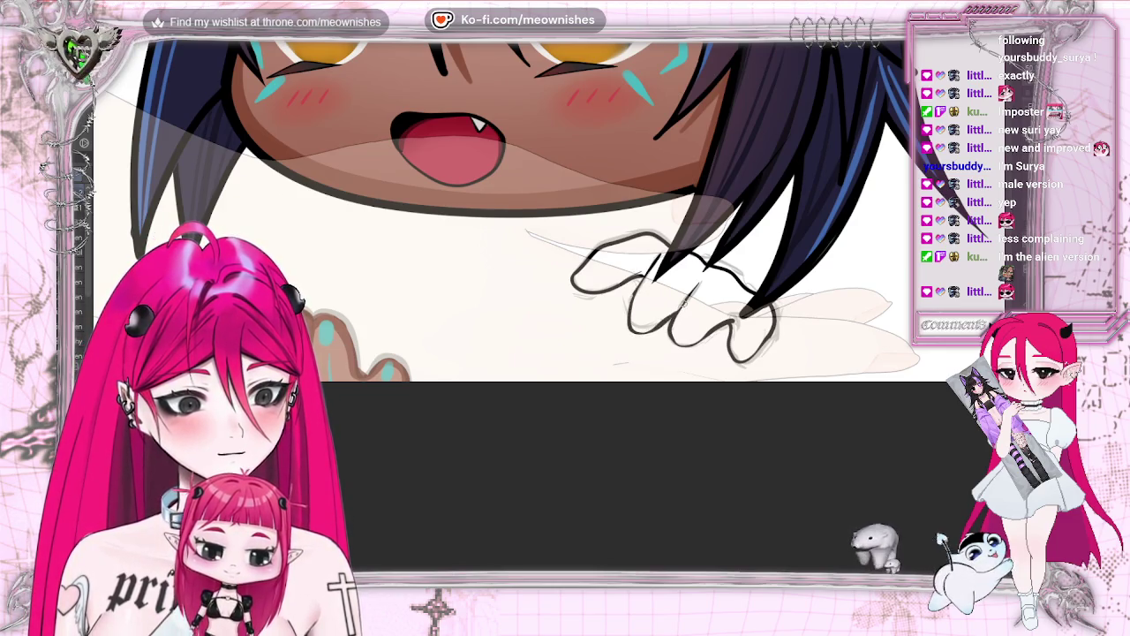
key(h)
key(h)
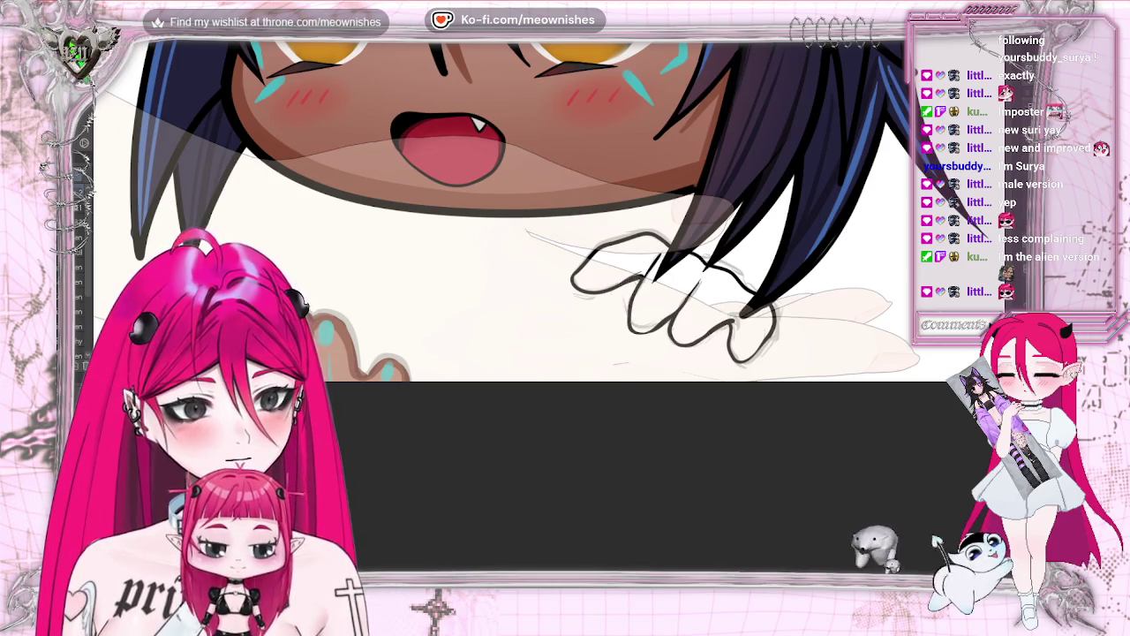
key(ctrl+minus)
key(ctrl+minus)
key(ctrl+plus)
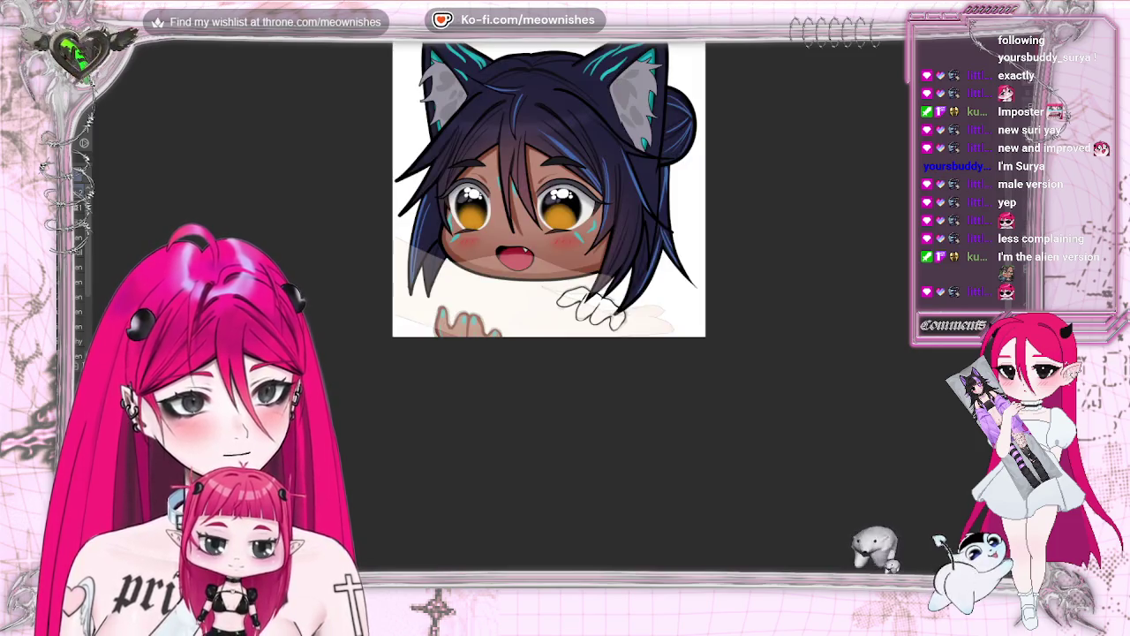
key(m)
key(m)
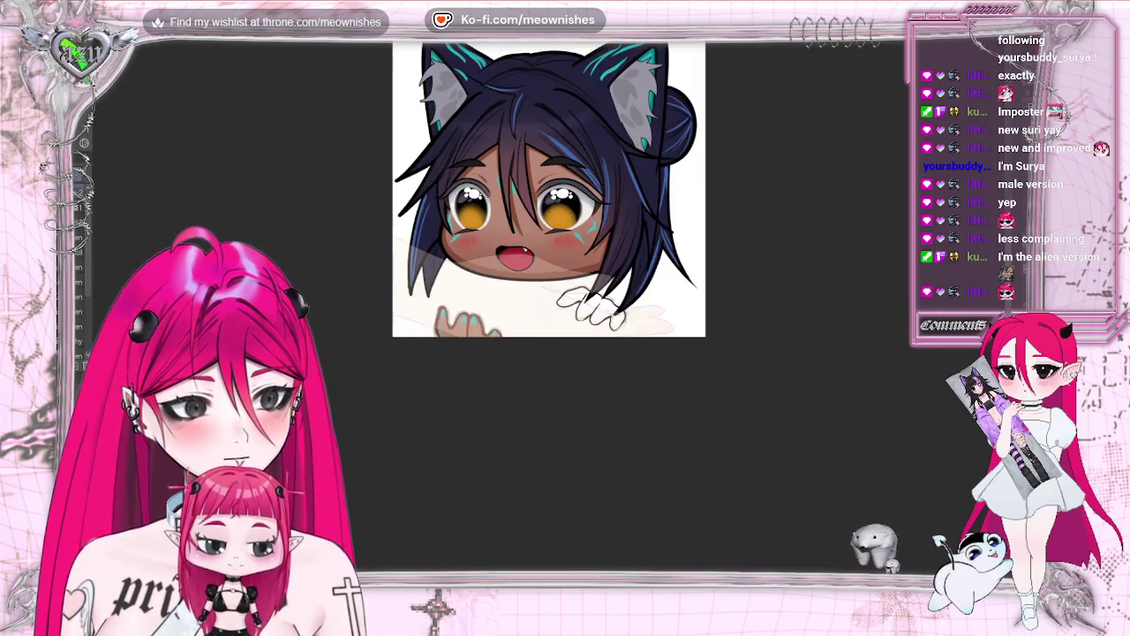
key(ctrl+plus)
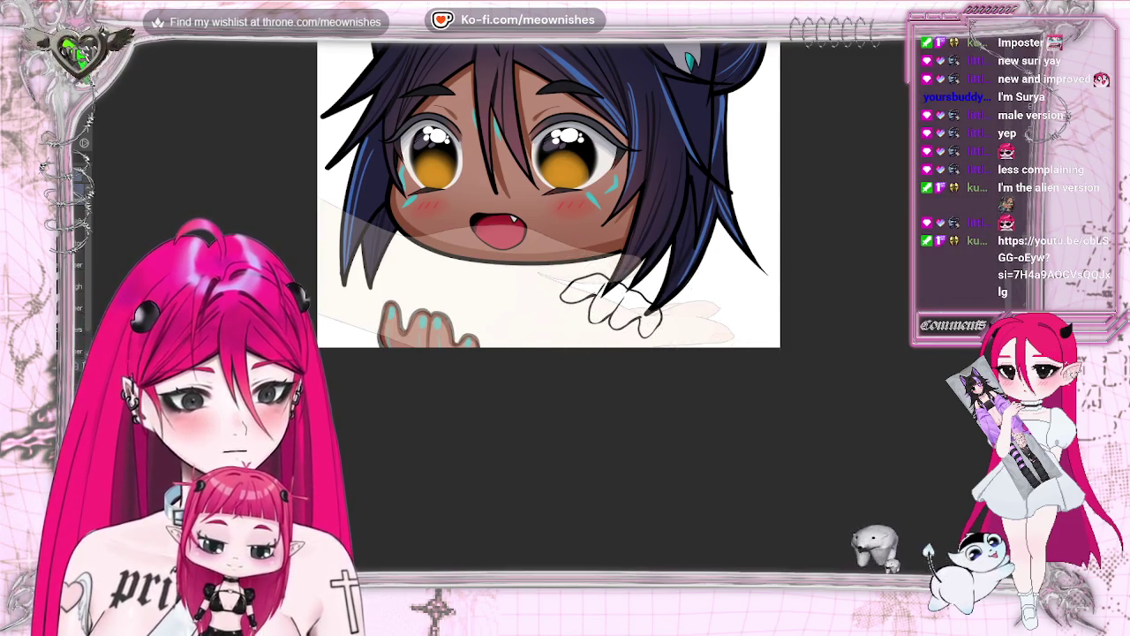
scroll(549, 194, down, 5)
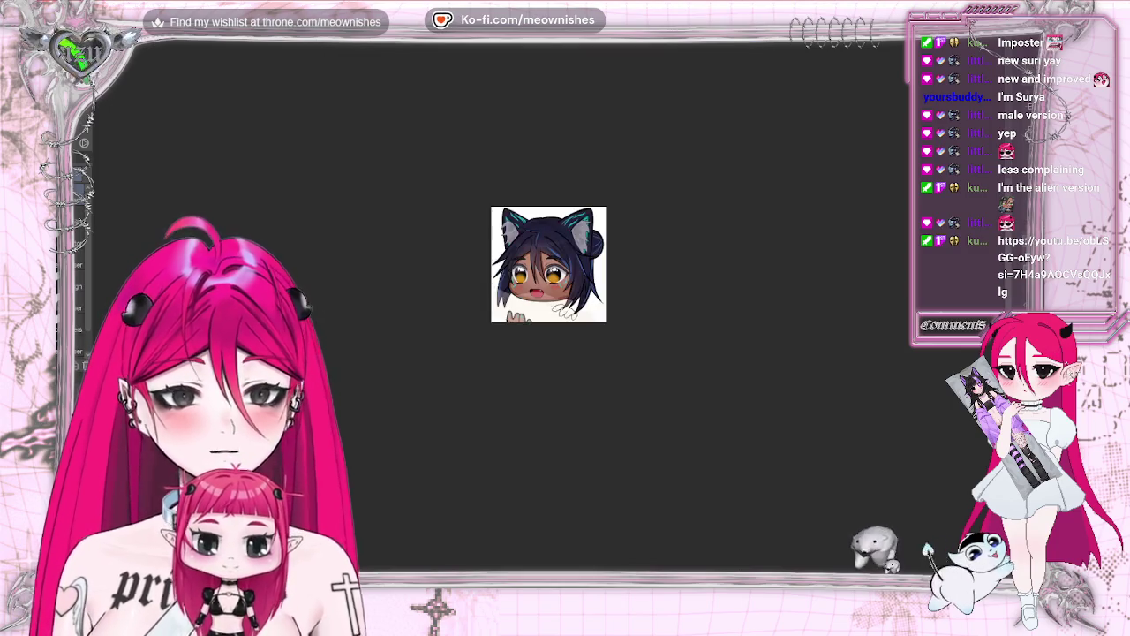
scroll(550, 194, up, 3)
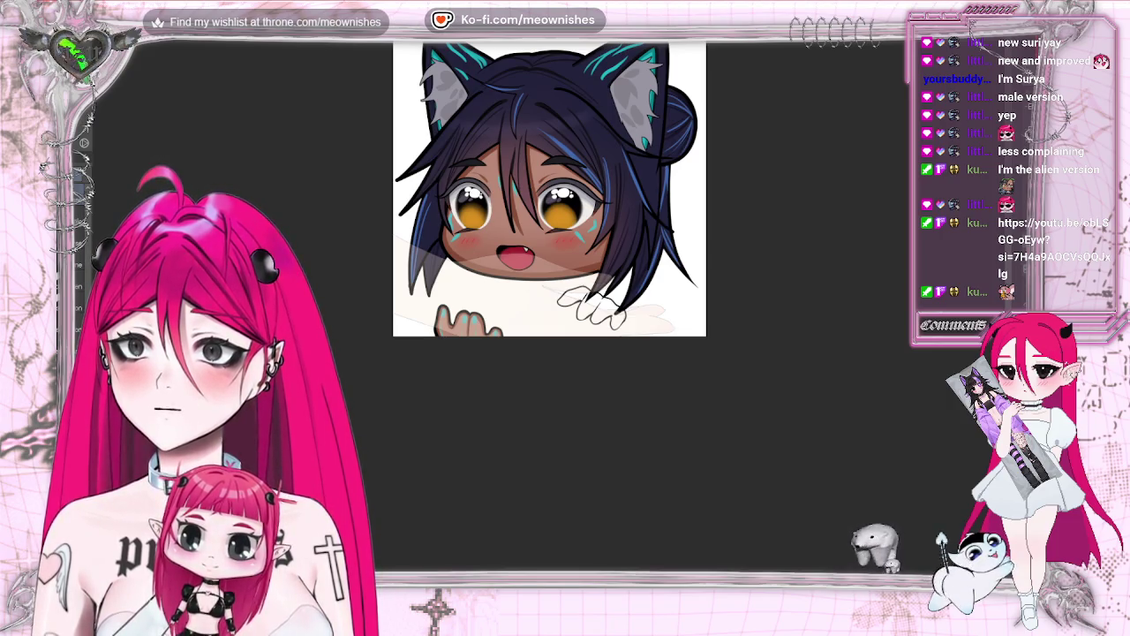
scroll(558, 289, up, 3)
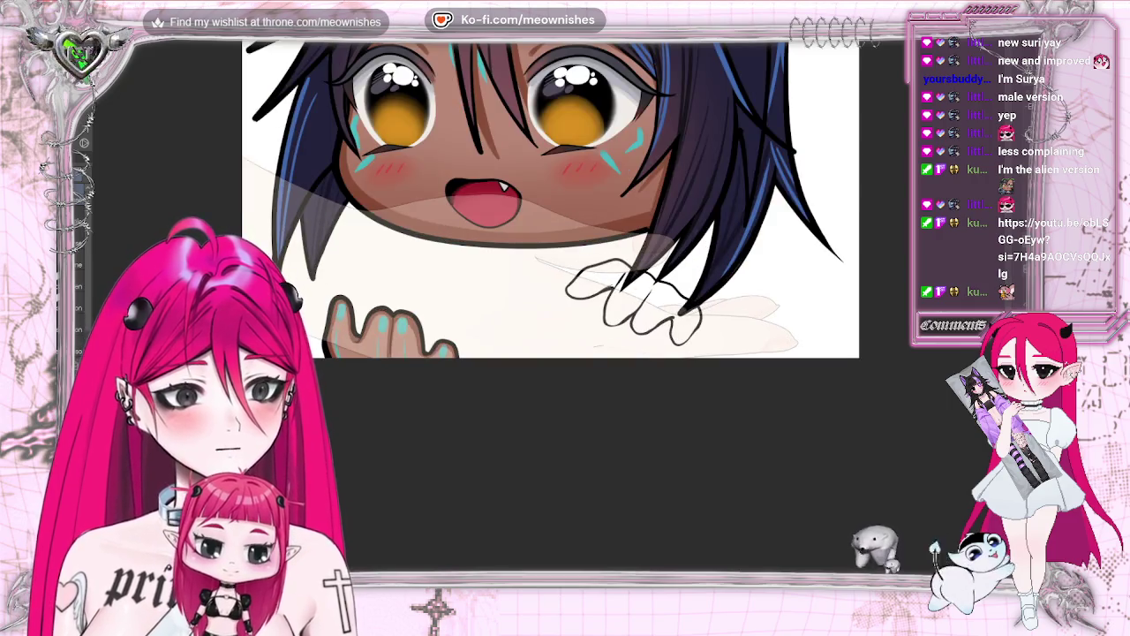
Rotate and nudge the faint hand sketch to a better angle beside the inked paw, then confirm
mouse_move(581, 254)
mouse_down()
mouse_move(604, 295)
mouse_move(525, 234)
mouse_up()
click(629, 341)
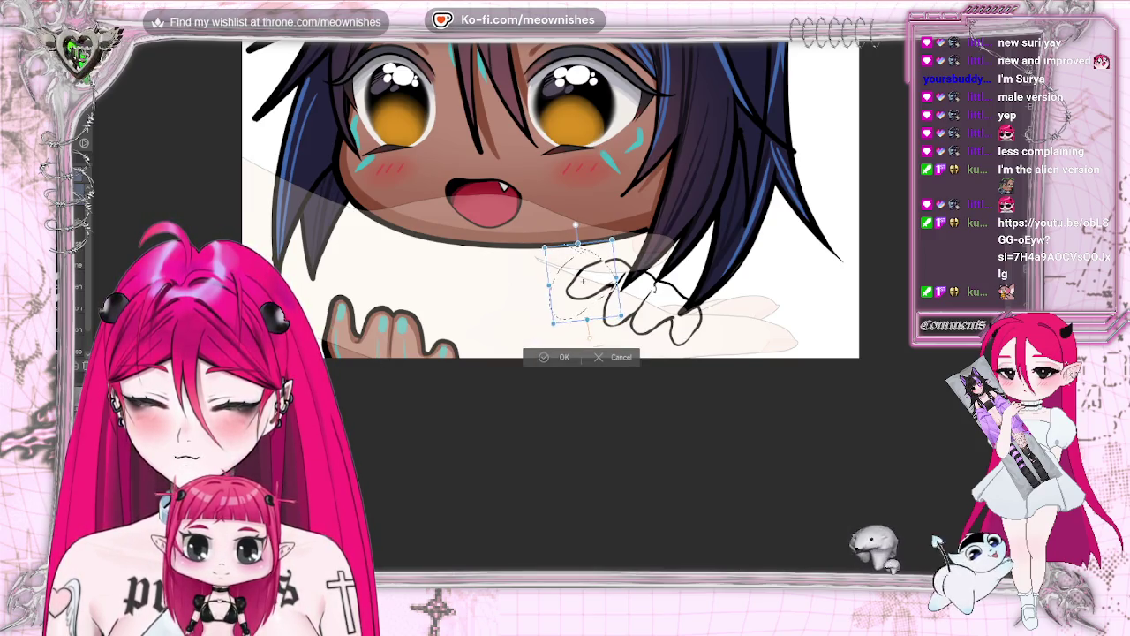
drag(597, 302, 607, 307)
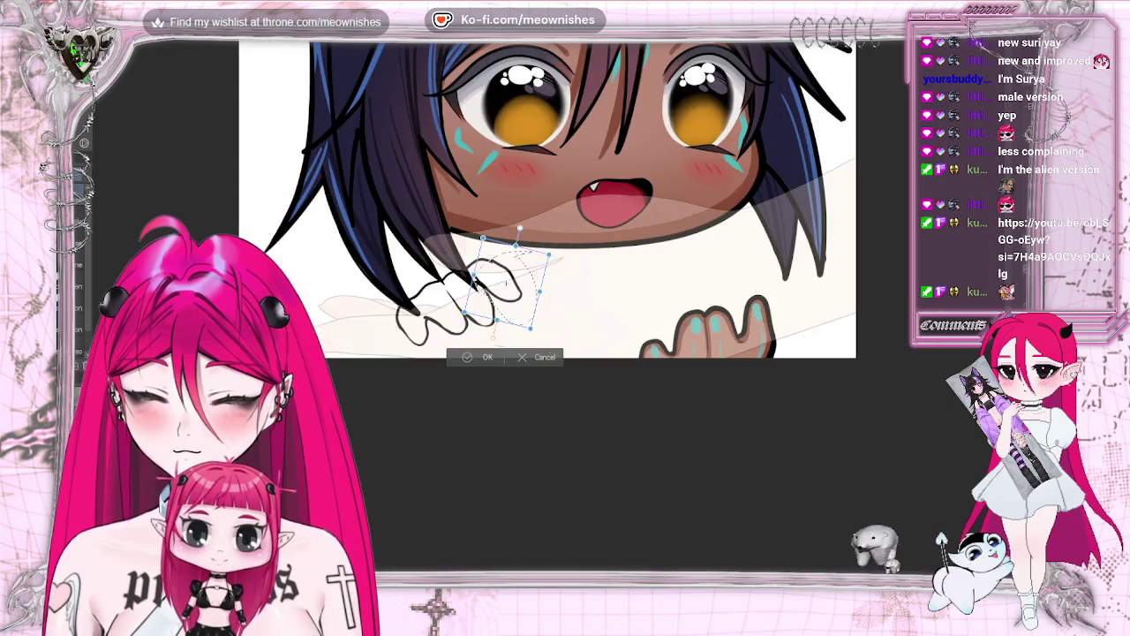
key(h)
key(h)
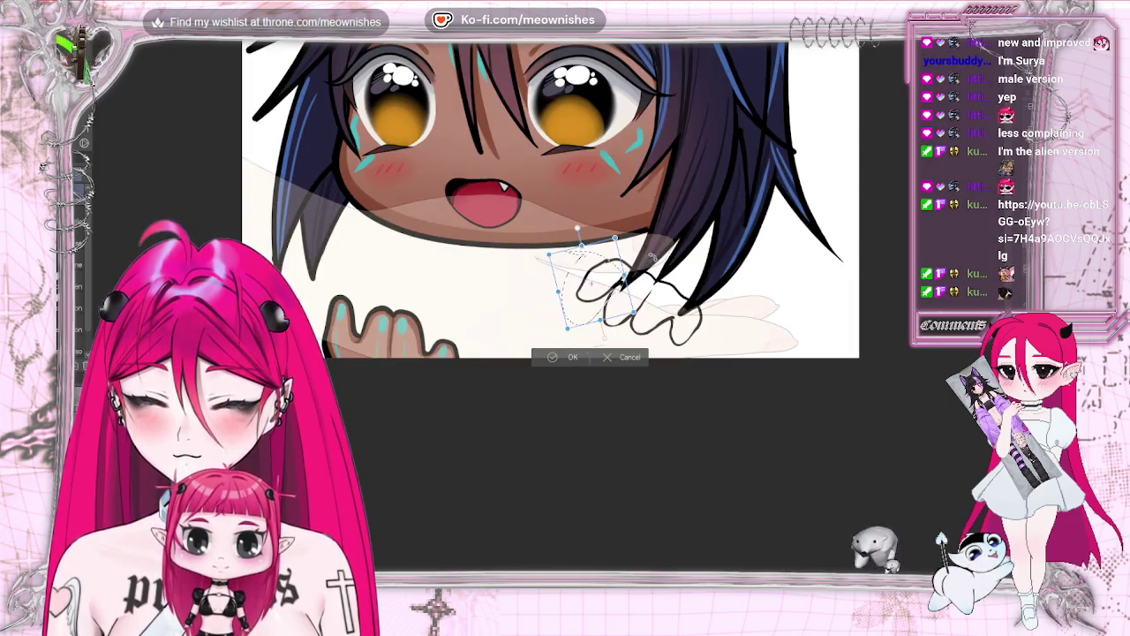
mouse_move(618, 282)
mouse_down()
mouse_move(691, 283)
mouse_move(585, 326)
mouse_move(601, 305)
mouse_up()
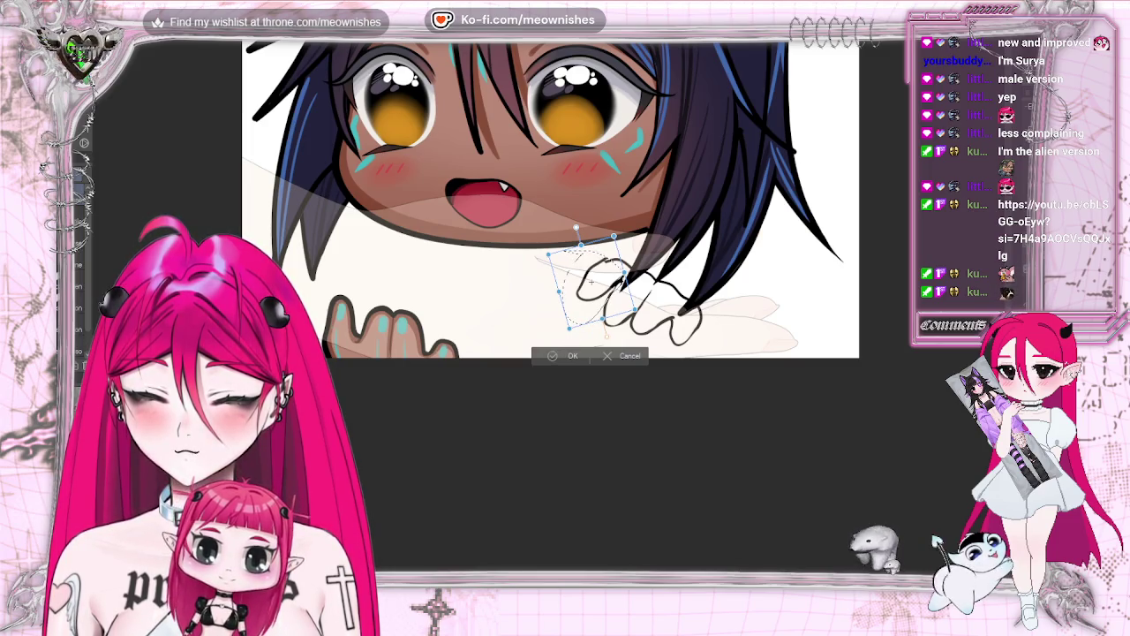
drag(600, 304, 580, 254)
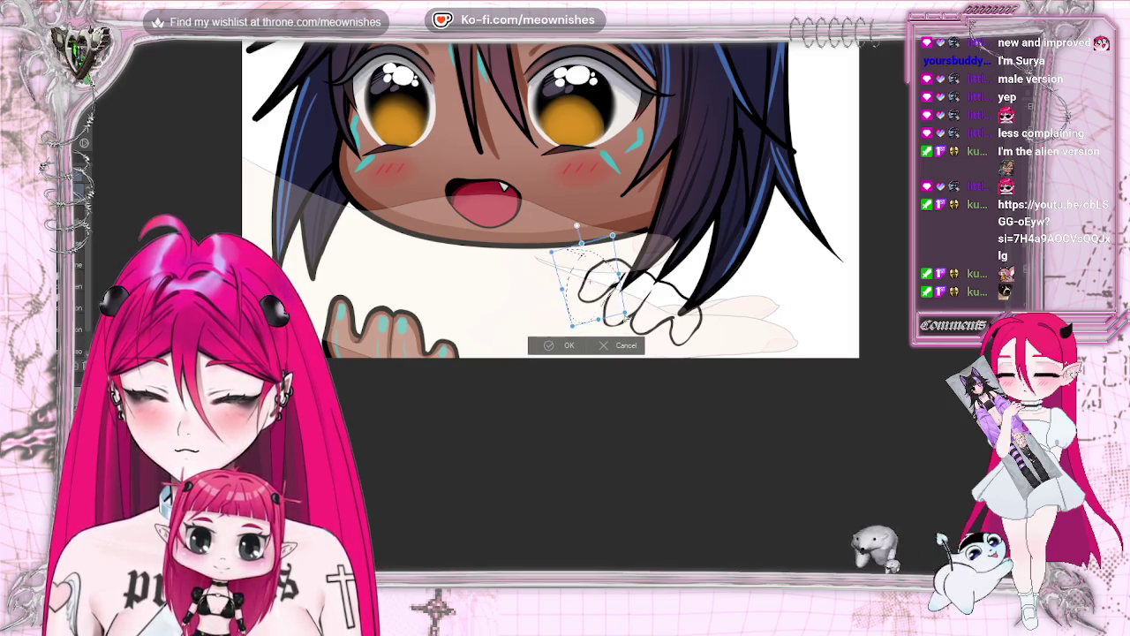
click(545, 350)
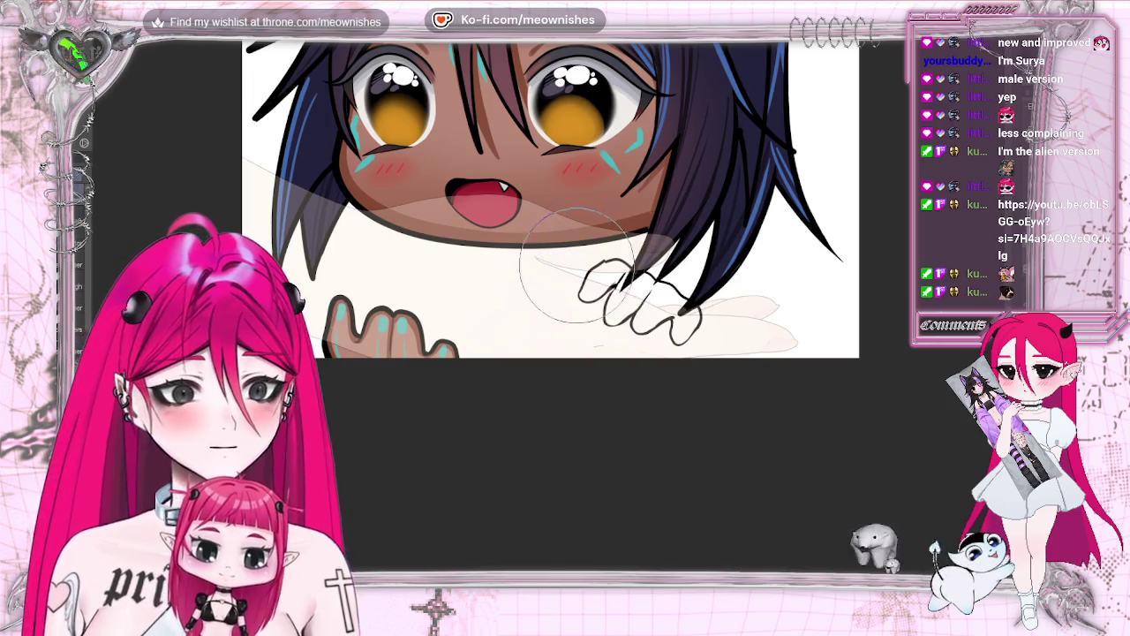
key(ctrl+plus)
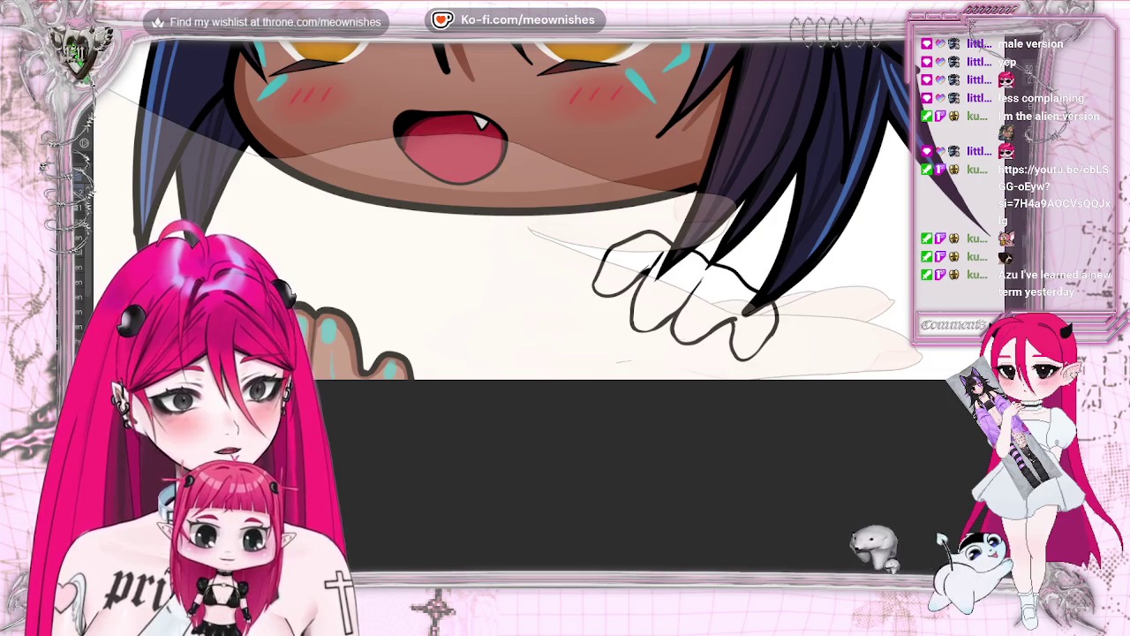
Rezoom the canvas and hide the large hand's sketch layer below the character
scroll(549, 190, down, 5)
scroll(549, 191, down, 2)
scroll(549, 191, up, 2)
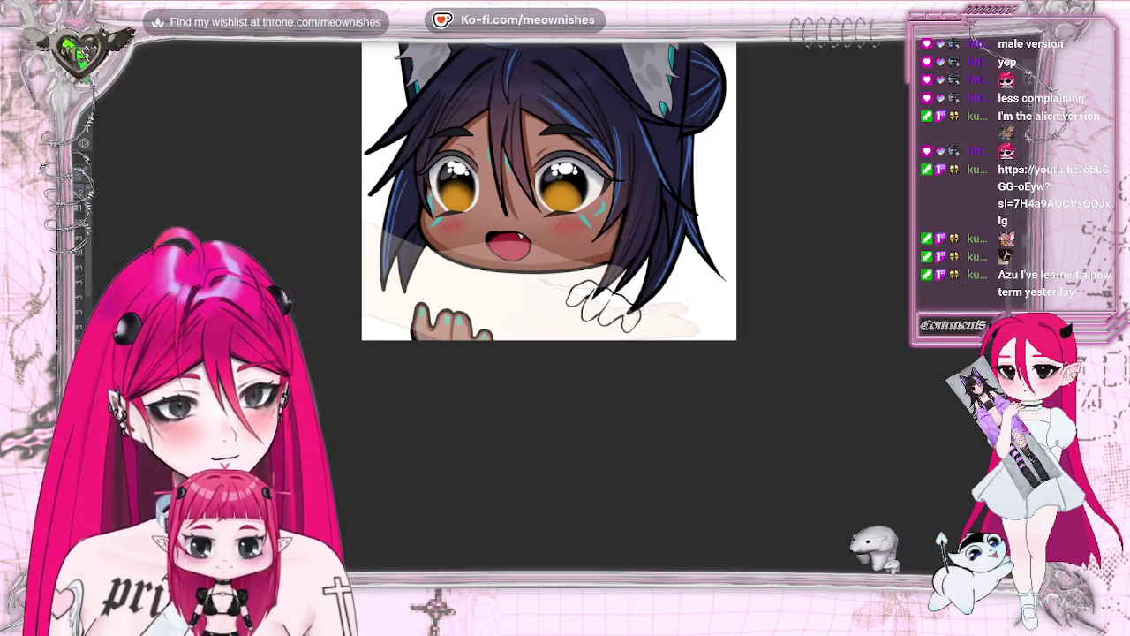
scroll(549, 190, up, 1)
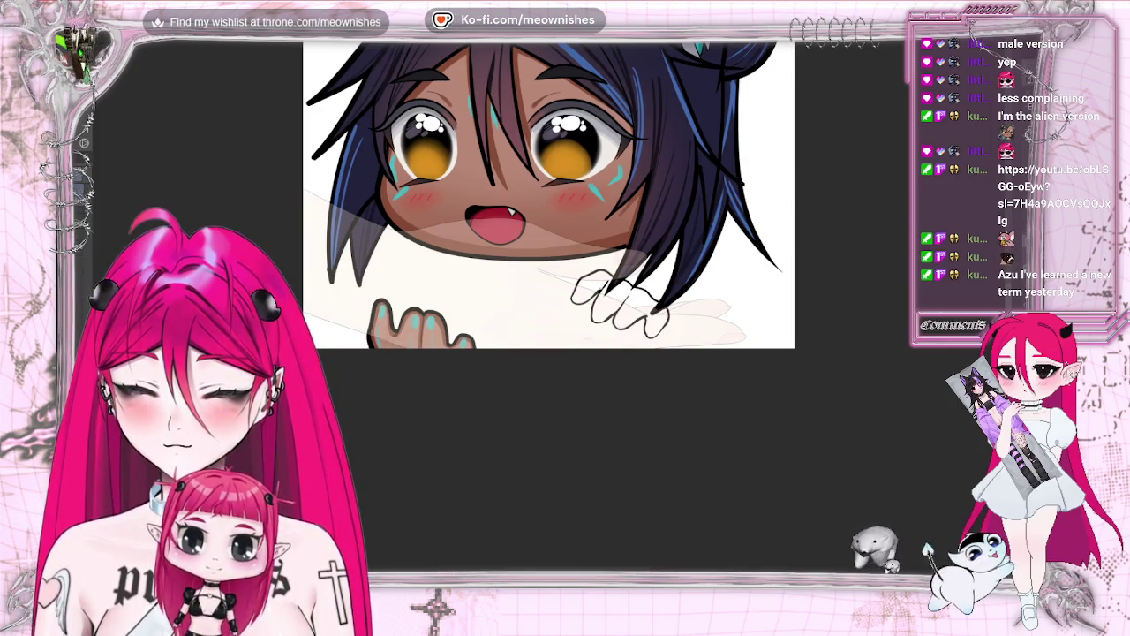
key(ctrl+z)
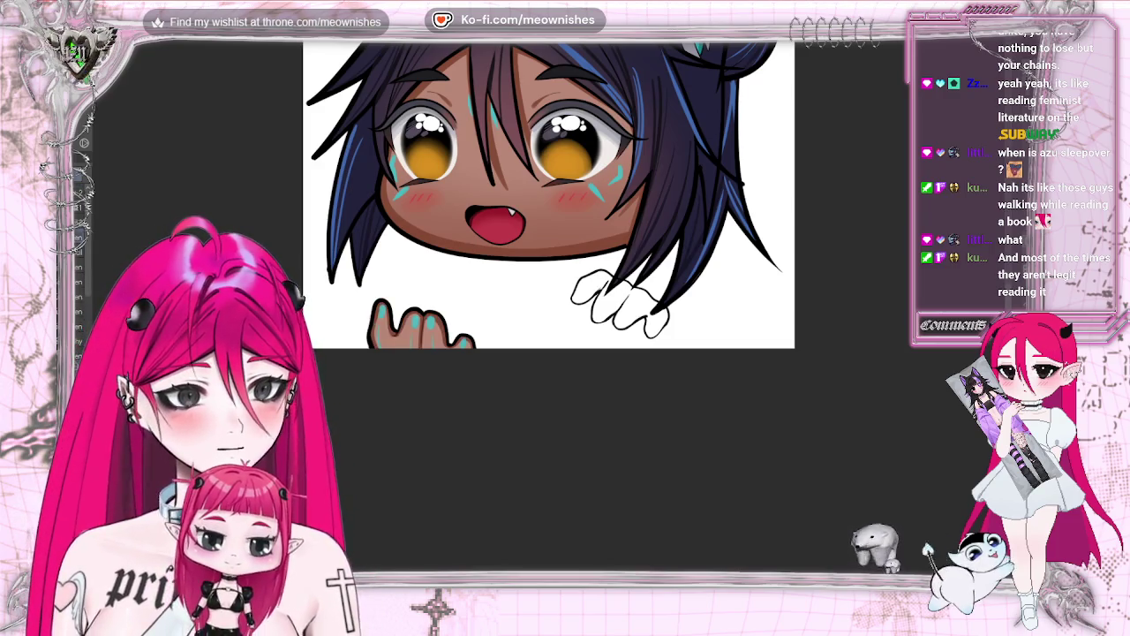
Shrink the brush and paint brown skin tone into the paw's upper fingers
scroll(550, 308, up, 2)
scroll(550, 308, up, 2)
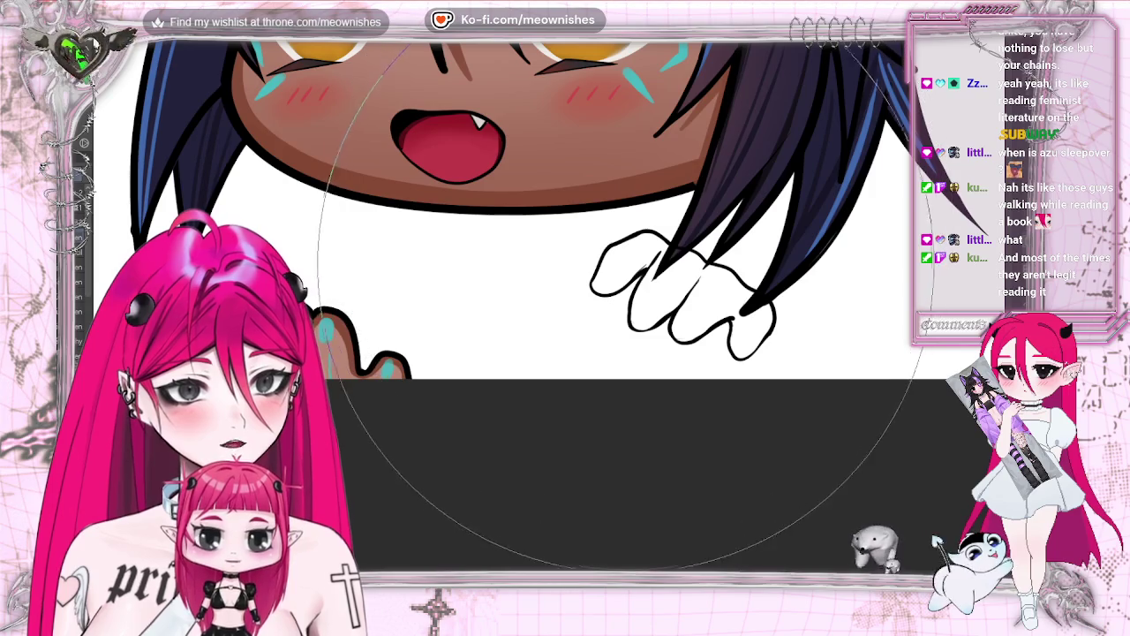
key([)
mouse_move(624, 256)
mouse_down()
mouse_move(600, 278)
mouse_move(616, 253)
mouse_move(687, 254)
mouse_move(680, 247)
mouse_up()
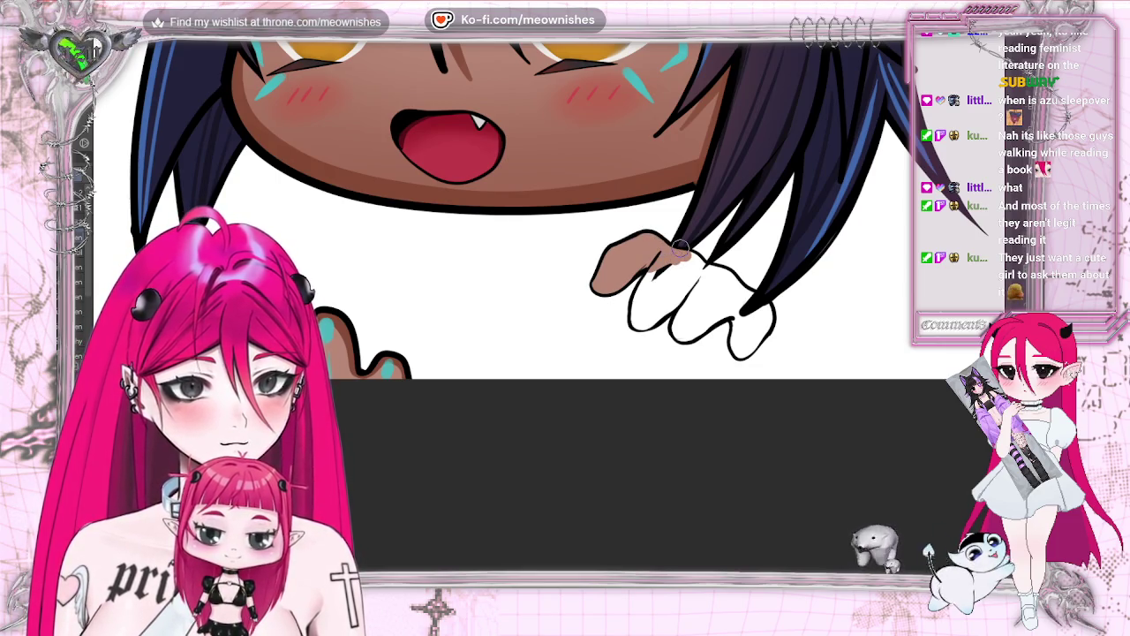
drag(653, 256, 680, 262)
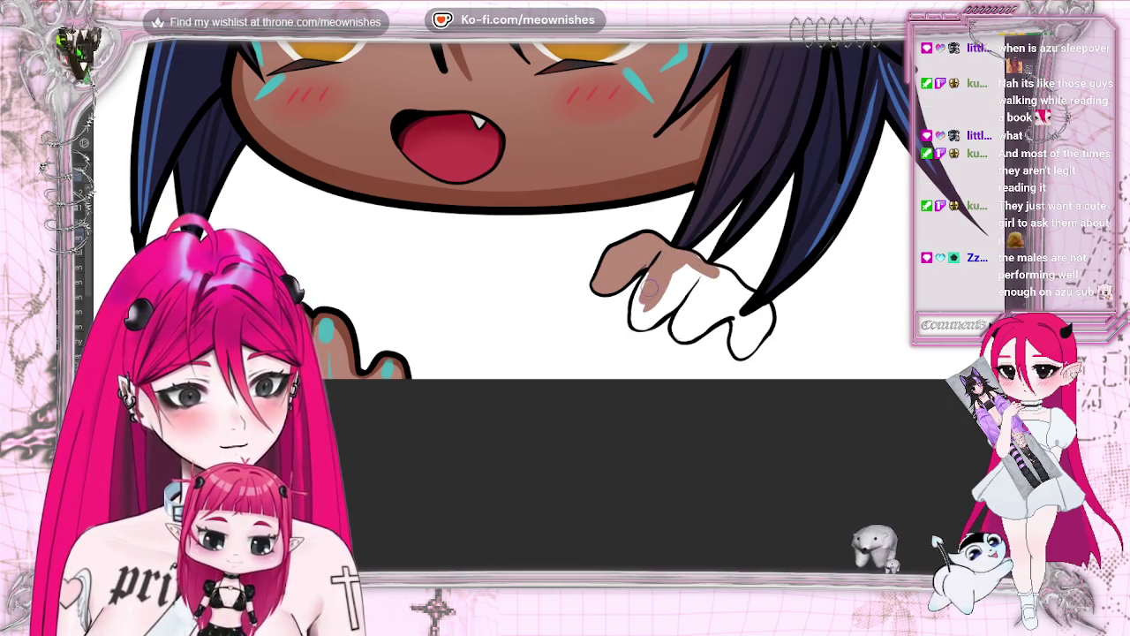
drag(649, 282, 652, 265)
mouse_move(636, 305)
mouse_down()
mouse_move(658, 309)
mouse_move(671, 292)
mouse_up()
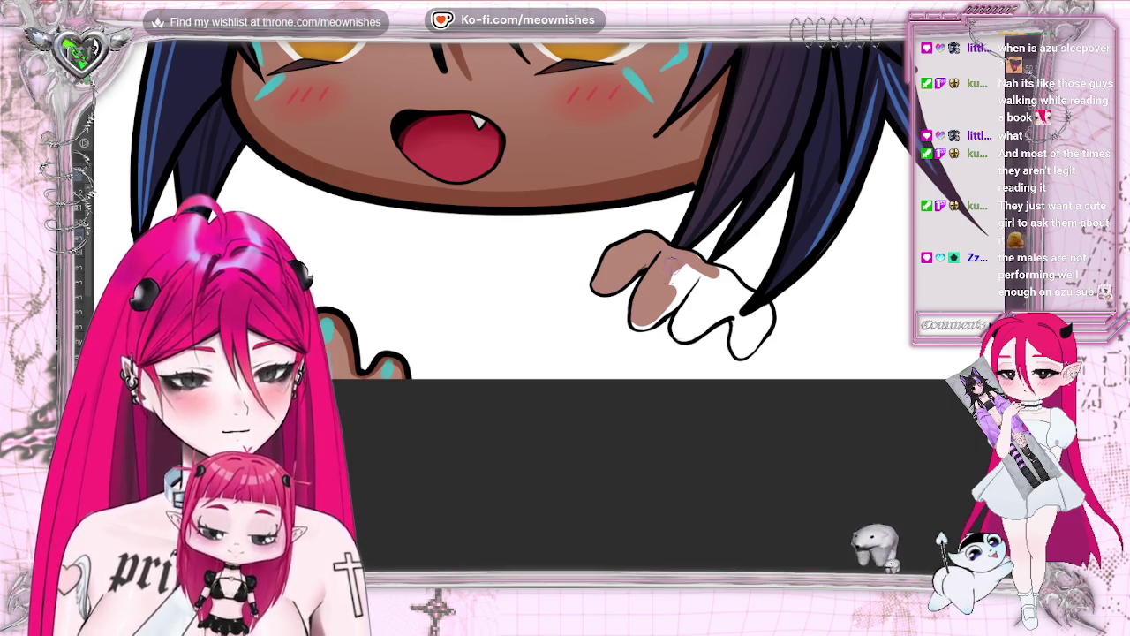
Fill the lower fingers with skin tone and redraw the right fingertip outline
mouse_move(638, 324)
mouse_down()
mouse_move(654, 329)
mouse_move(702, 275)
mouse_move(687, 265)
mouse_move(676, 336)
mouse_move(726, 298)
mouse_move(736, 355)
mouse_move(767, 302)
mouse_up()
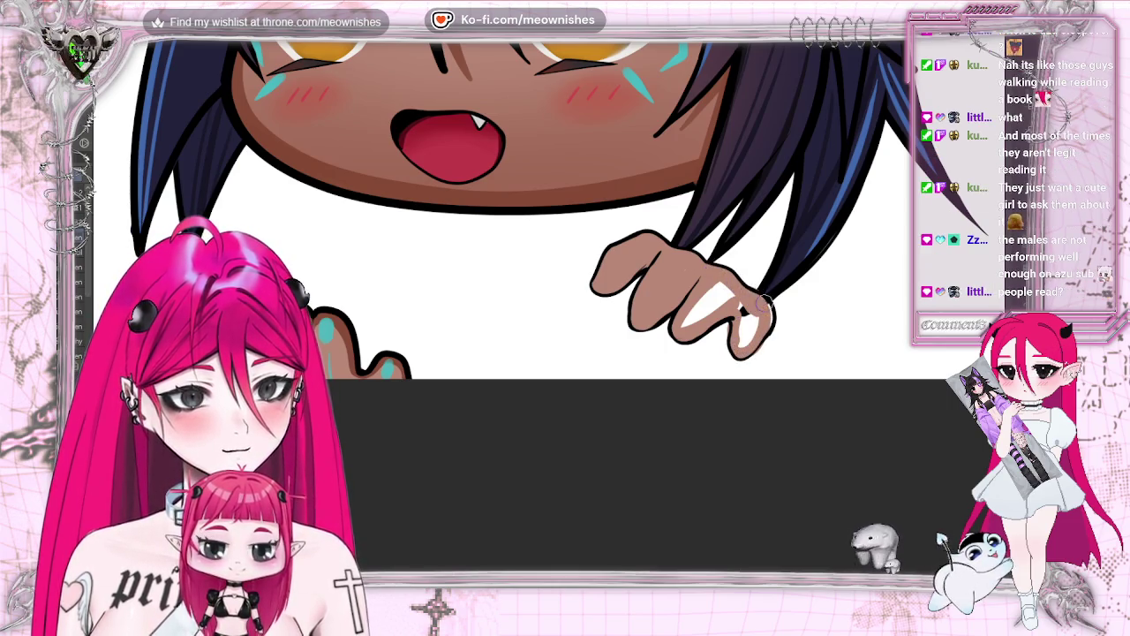
drag(766, 301, 746, 347)
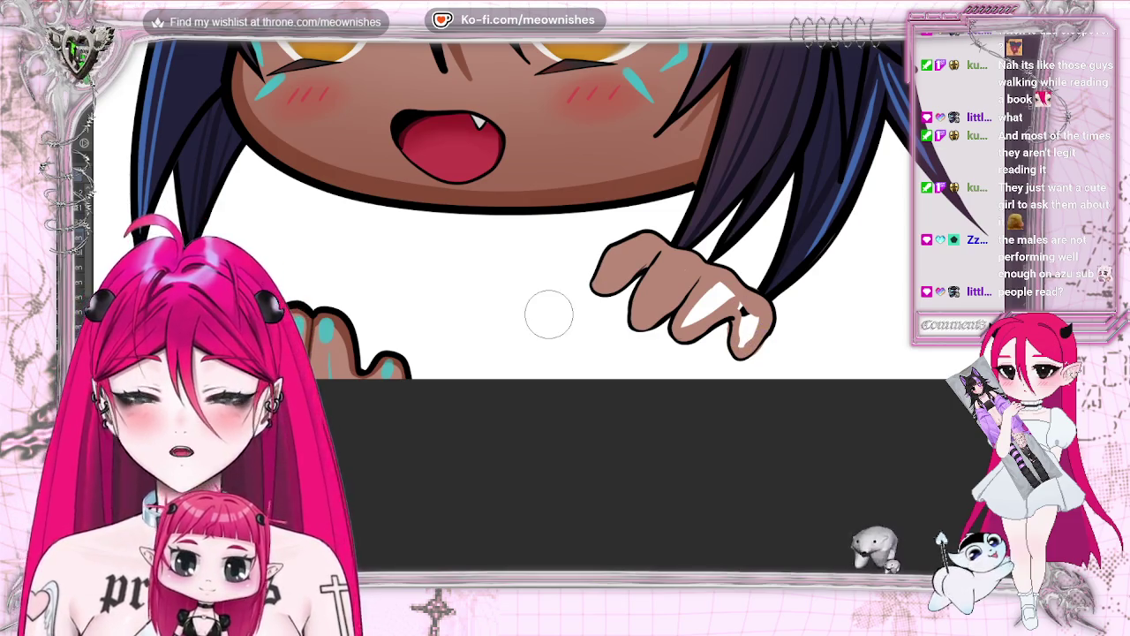
mouse_move(693, 323)
mouse_down()
mouse_move(737, 304)
mouse_move(746, 345)
mouse_up()
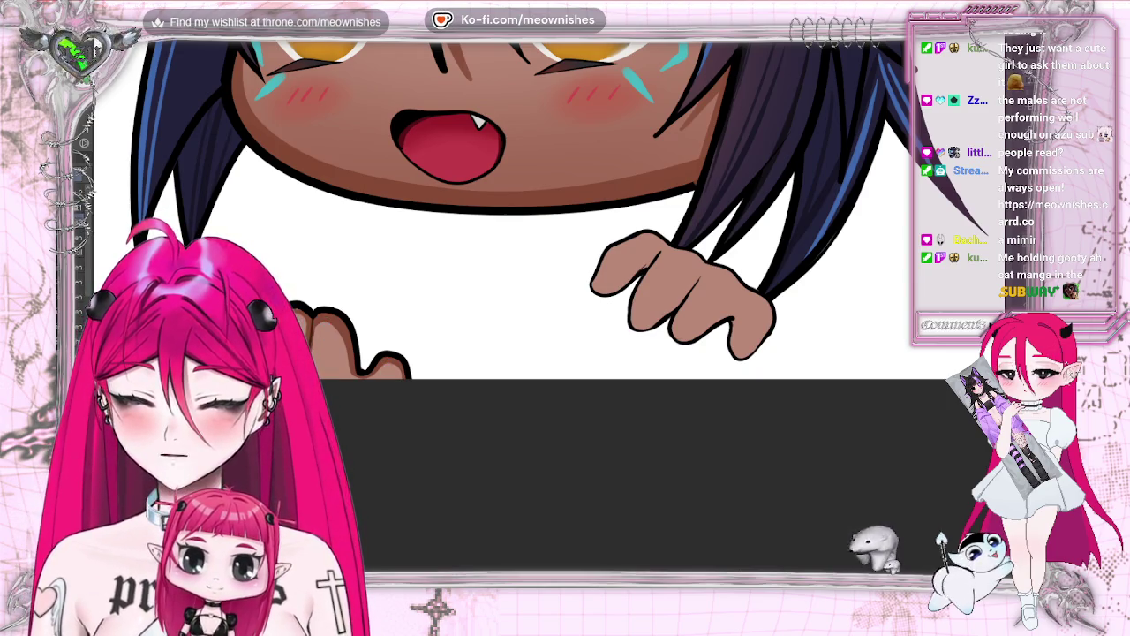
Paint a cyan highlight mark on a fingertip and fill the third fingernail with teal
drag(601, 273, 606, 277)
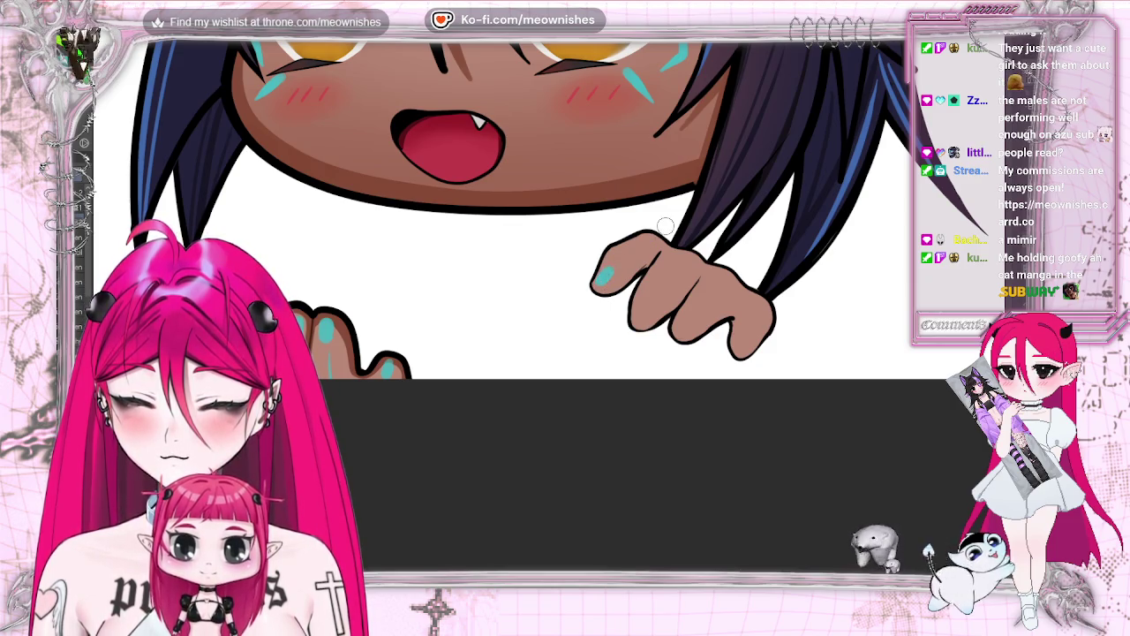
key(ctrl+z)
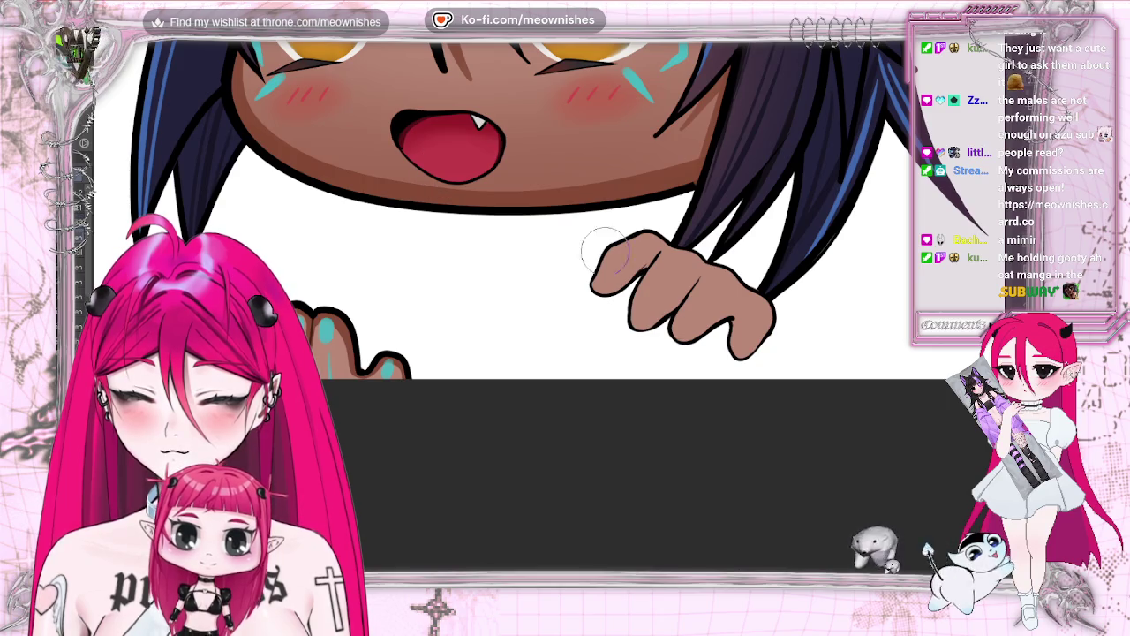
drag(600, 276, 639, 325)
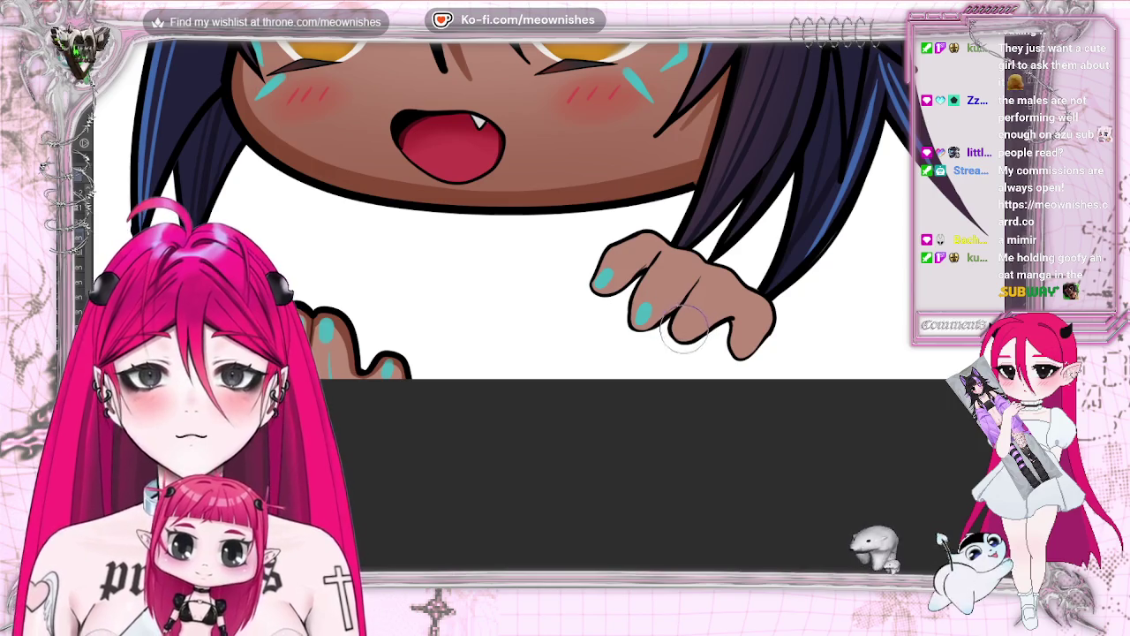
drag(679, 325, 747, 336)
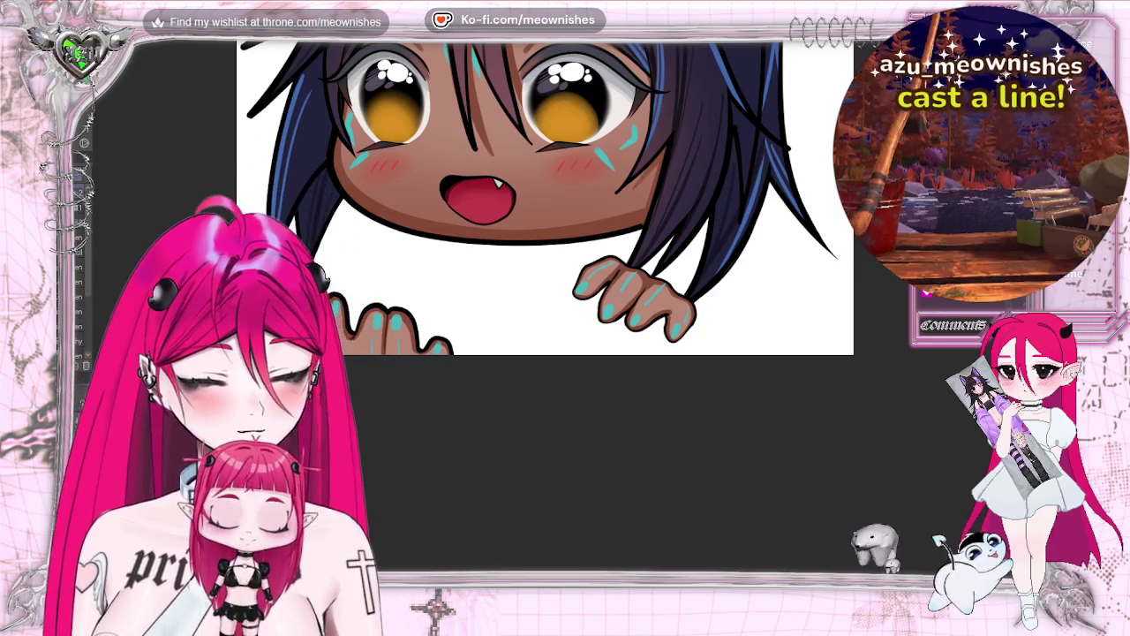
Flip the canvas horizontally to check the chibi, then zoom far out to see it whole
scroll(554, 311, up, 2)
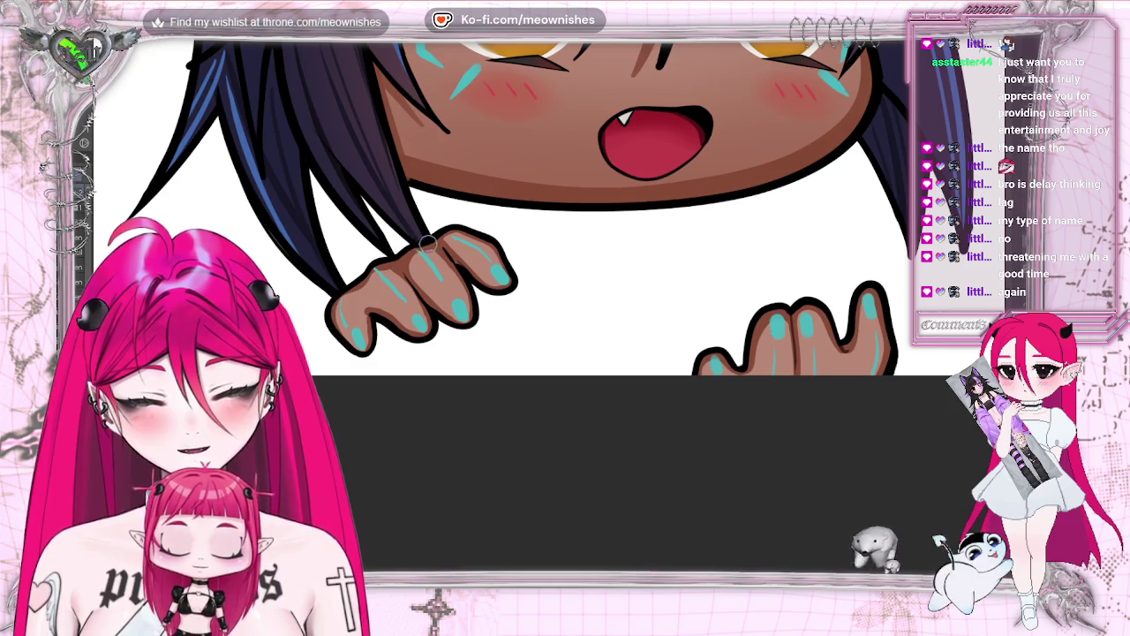
key(h)
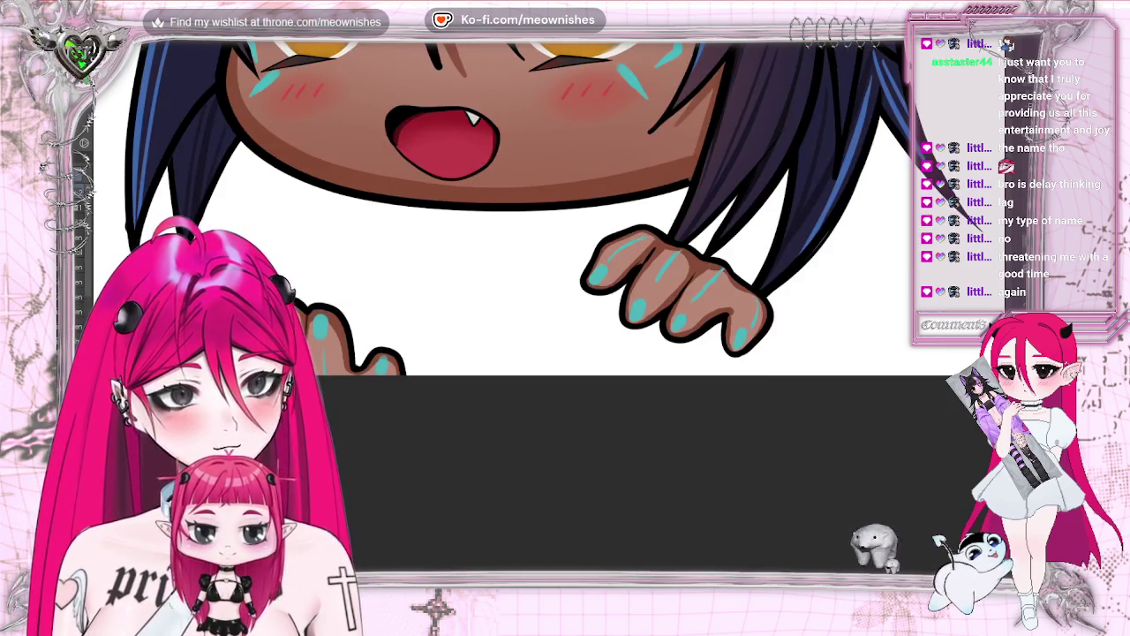
scroll(548, 300, down, 5)
scroll(548, 300, down, 5)
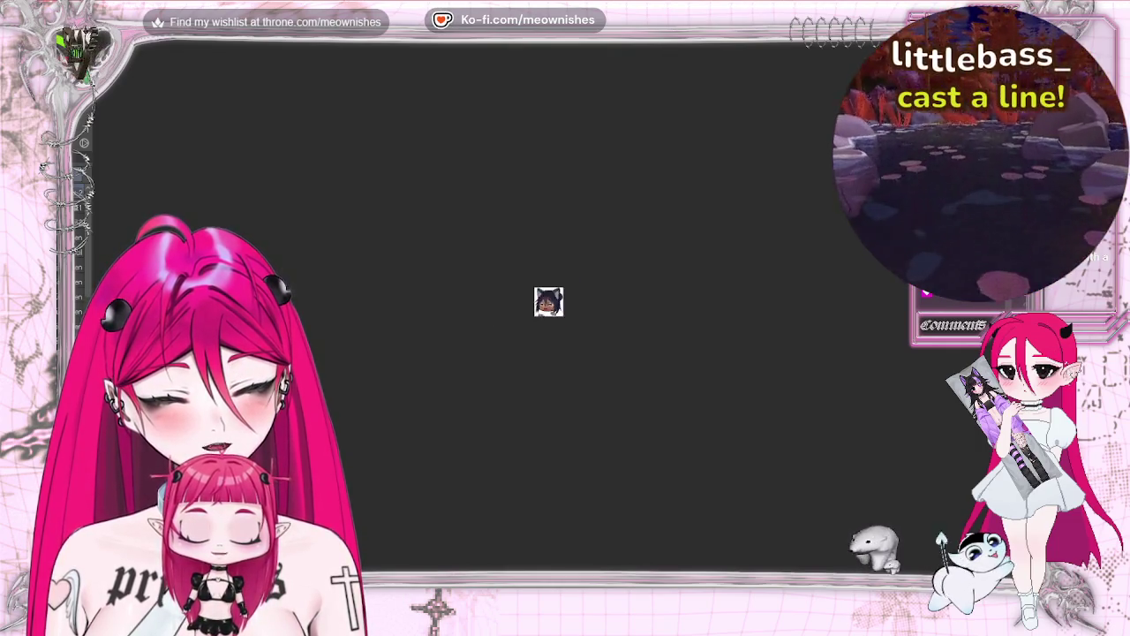
Zoom in on the hands and hide the face and hair to work on them
scroll(548, 314, up, 5)
scroll(543, 318, up, 3)
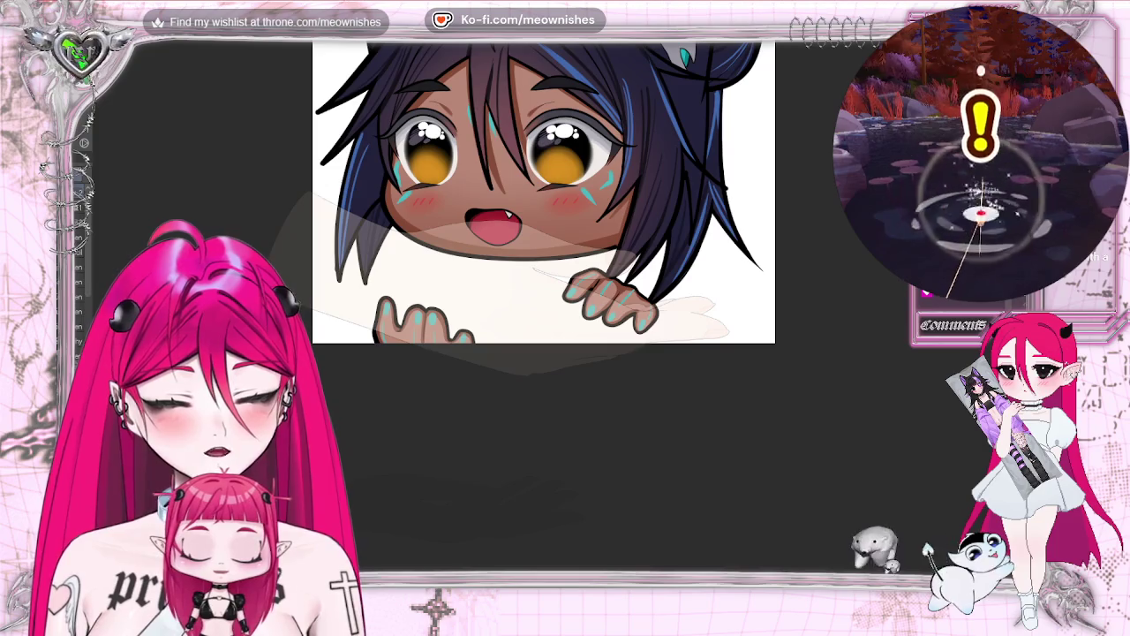
scroll(549, 310, up, 2)
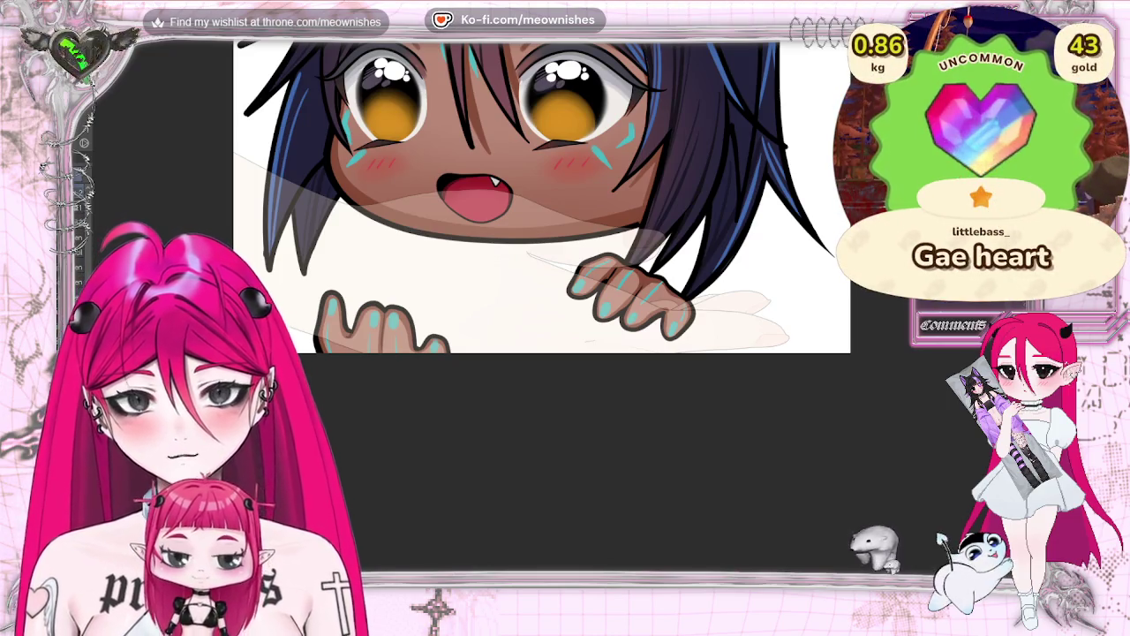
scroll(535, 226, left, 3)
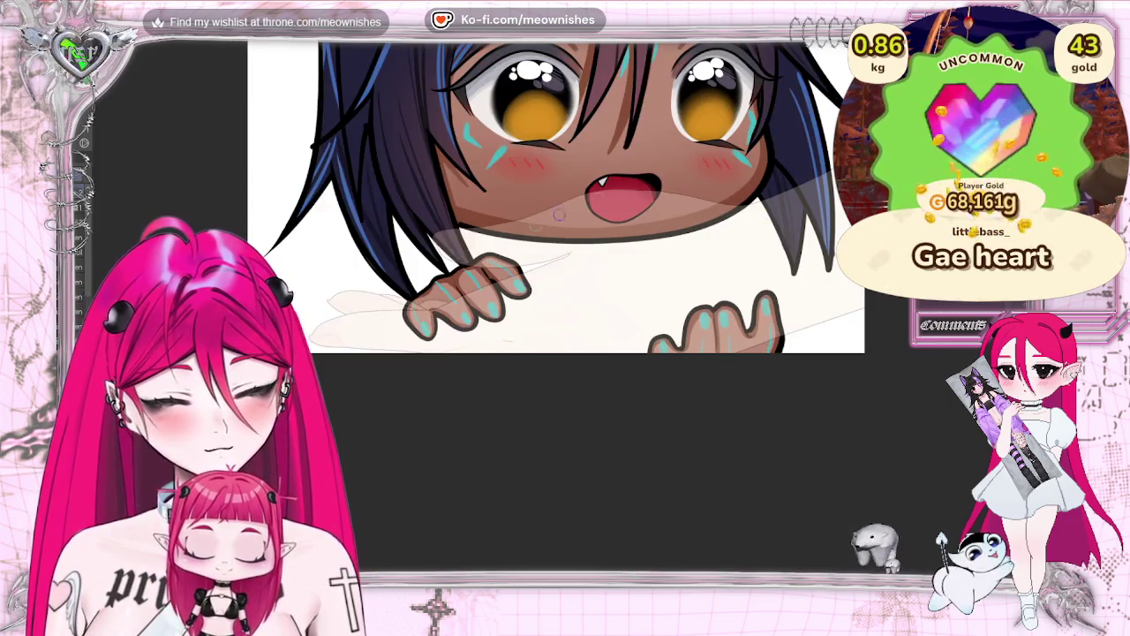
scroll(547, 318, up, 3)
scroll(547, 317, down, 1)
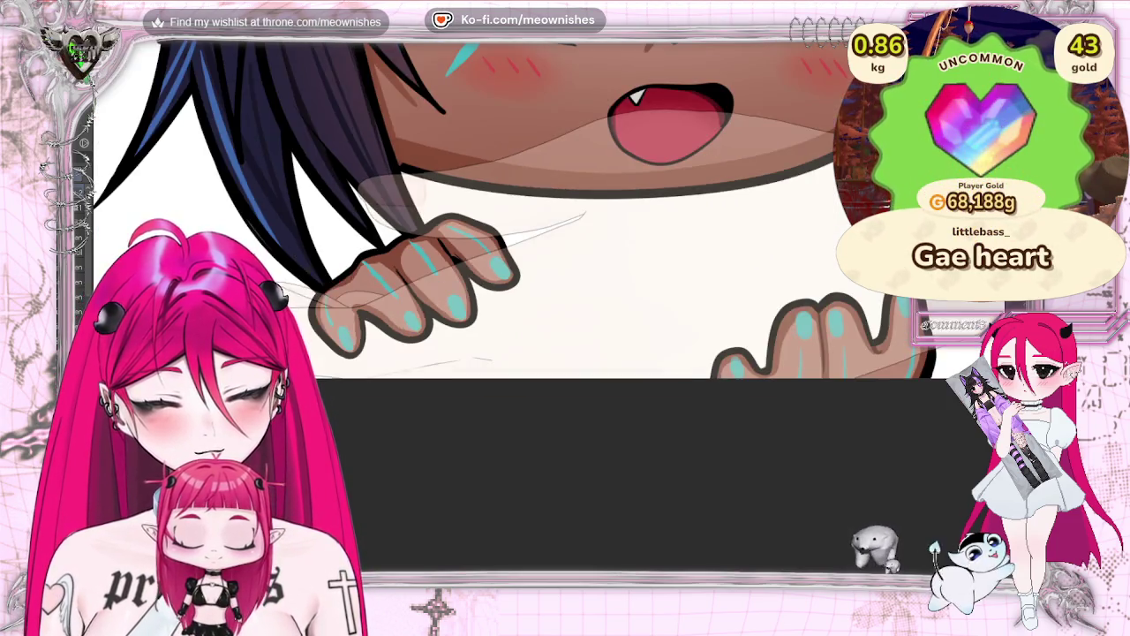
scroll(548, 203, down, 2)
scroll(548, 203, up, 1)
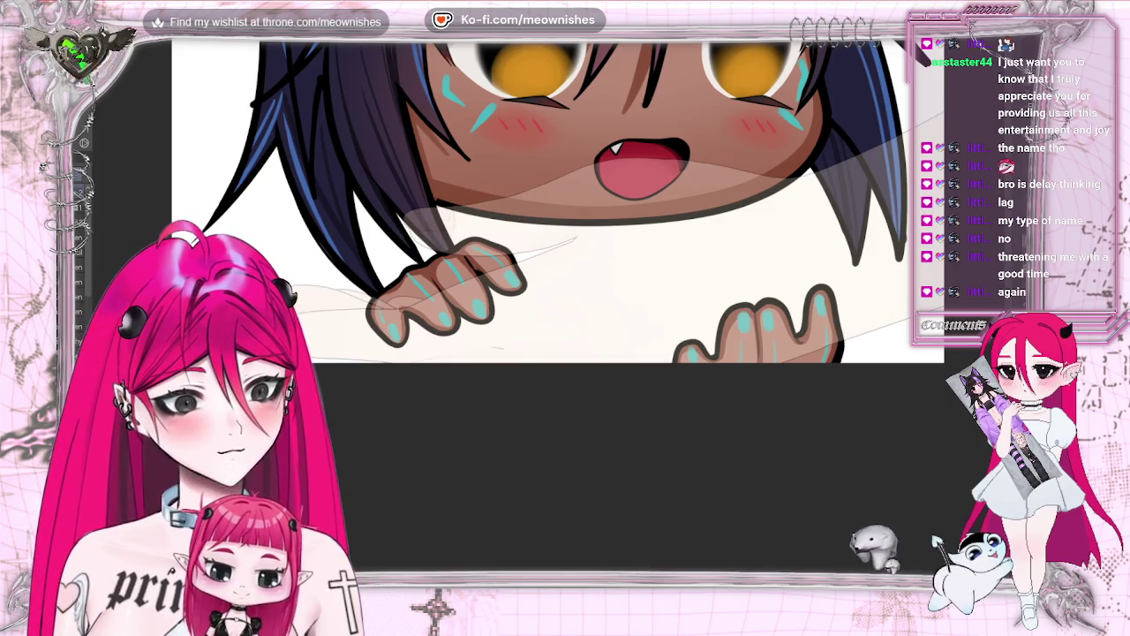
key(ctrl+z)
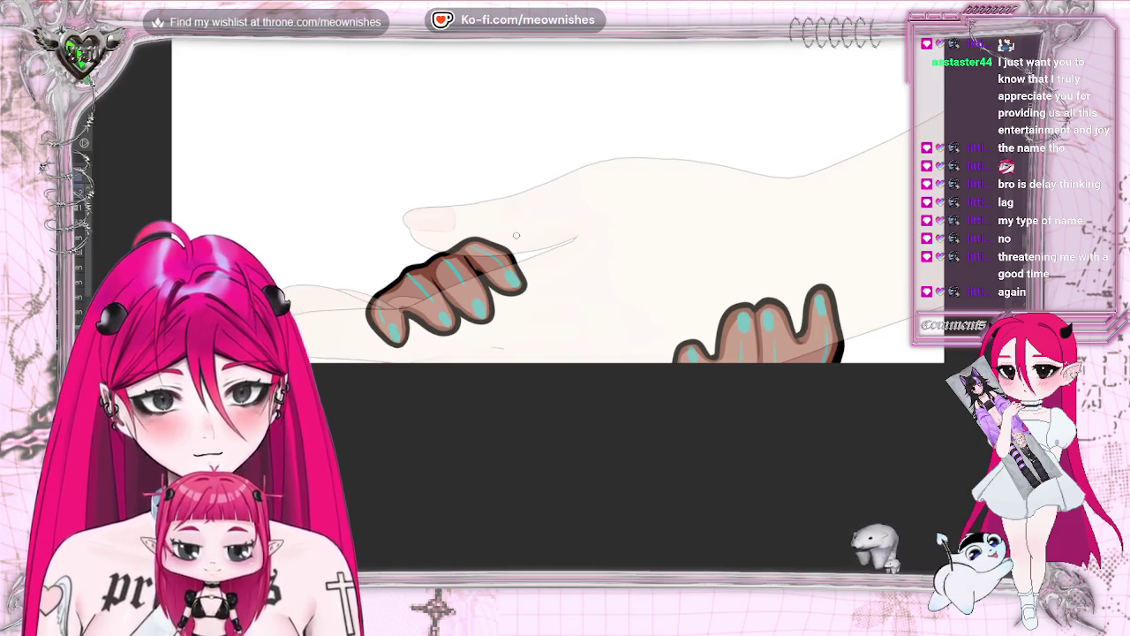
Ink a dark line along the top edge of the large hand's thumb
scroll(556, 265, up, 2)
scroll(556, 291, up, 2)
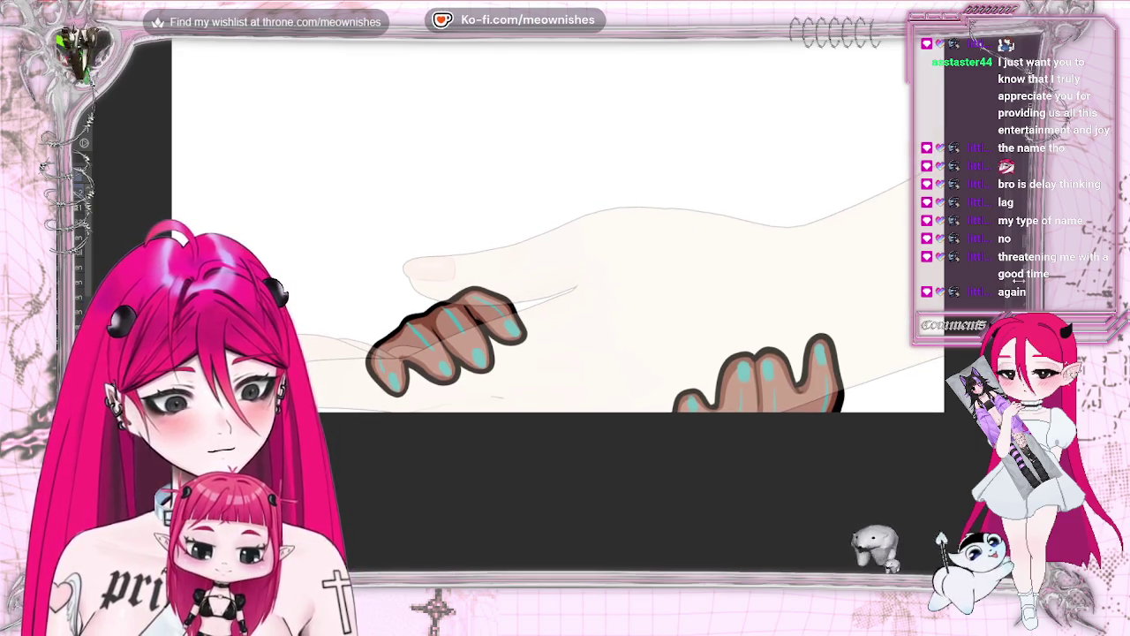
scroll(481, 252, up, 1)
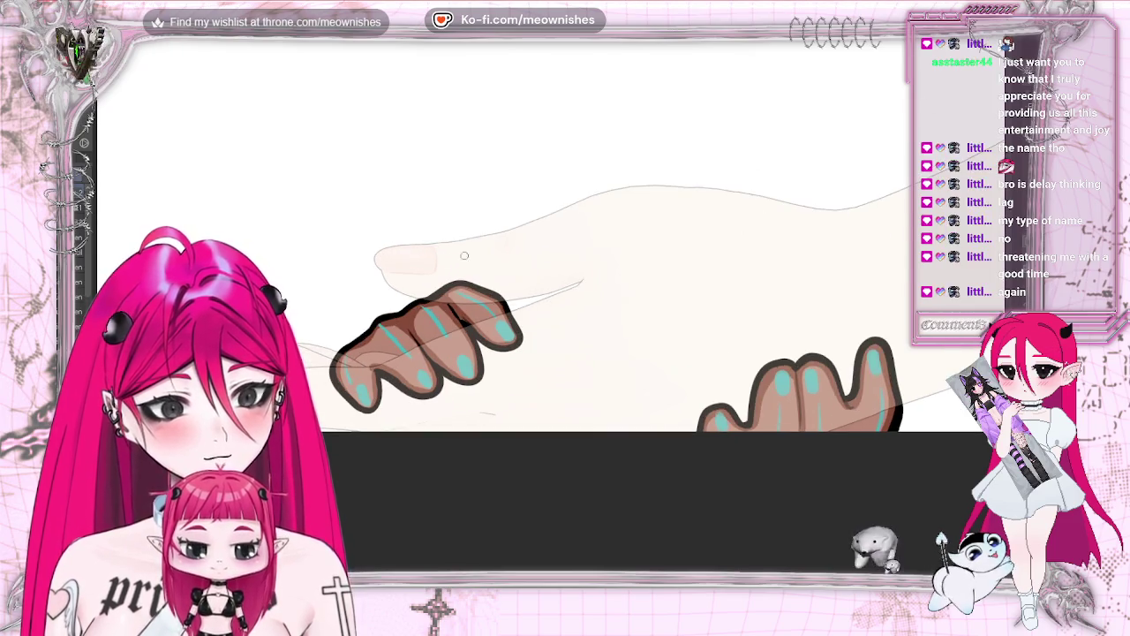
scroll(565, 265, right, 2)
scroll(565, 265, right, 2)
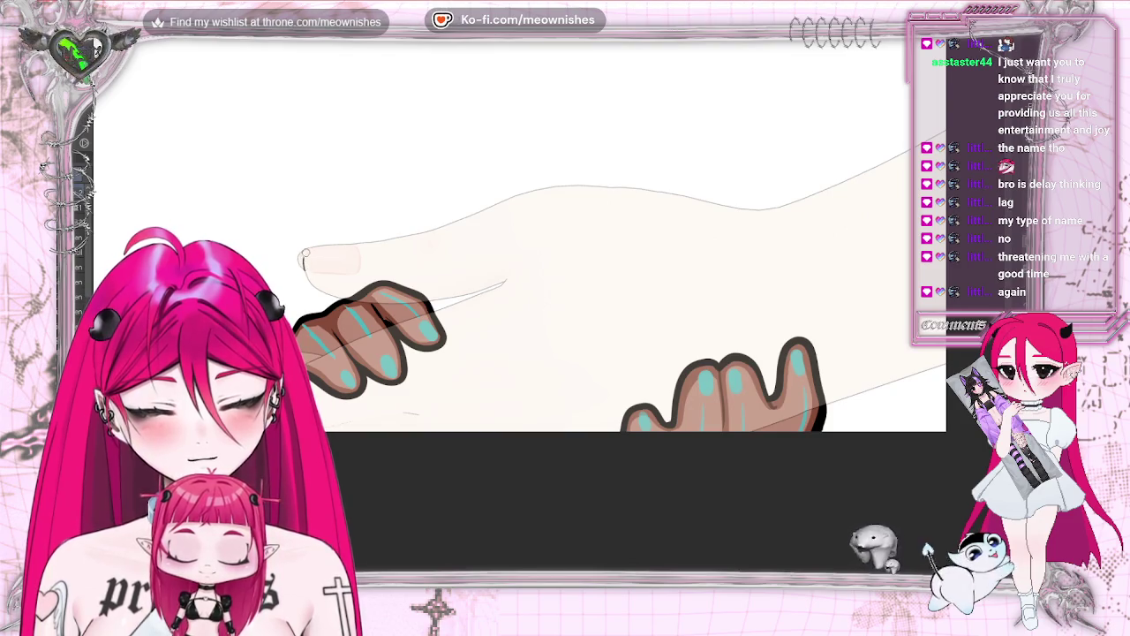
drag(387, 238, 447, 225)
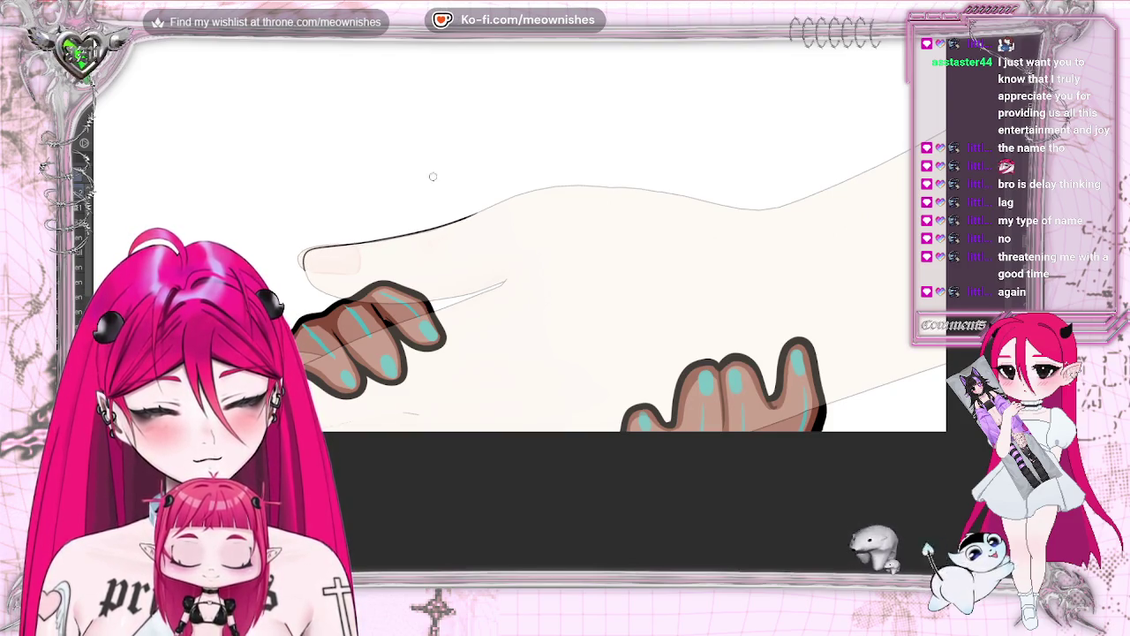
key(ctrl+z)
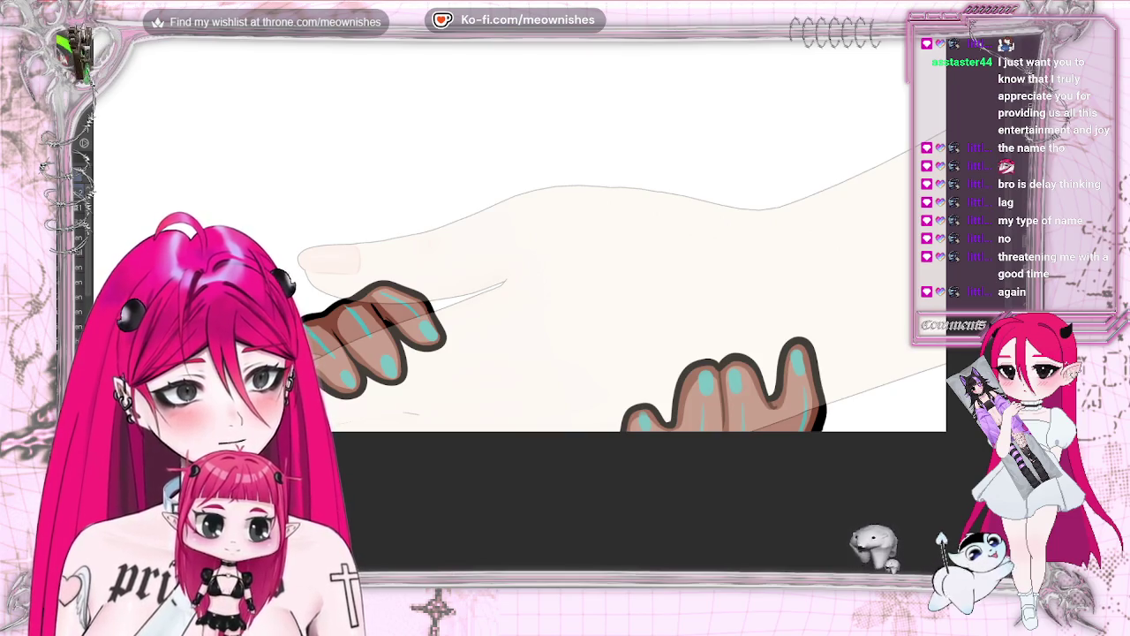
drag(305, 250, 452, 225)
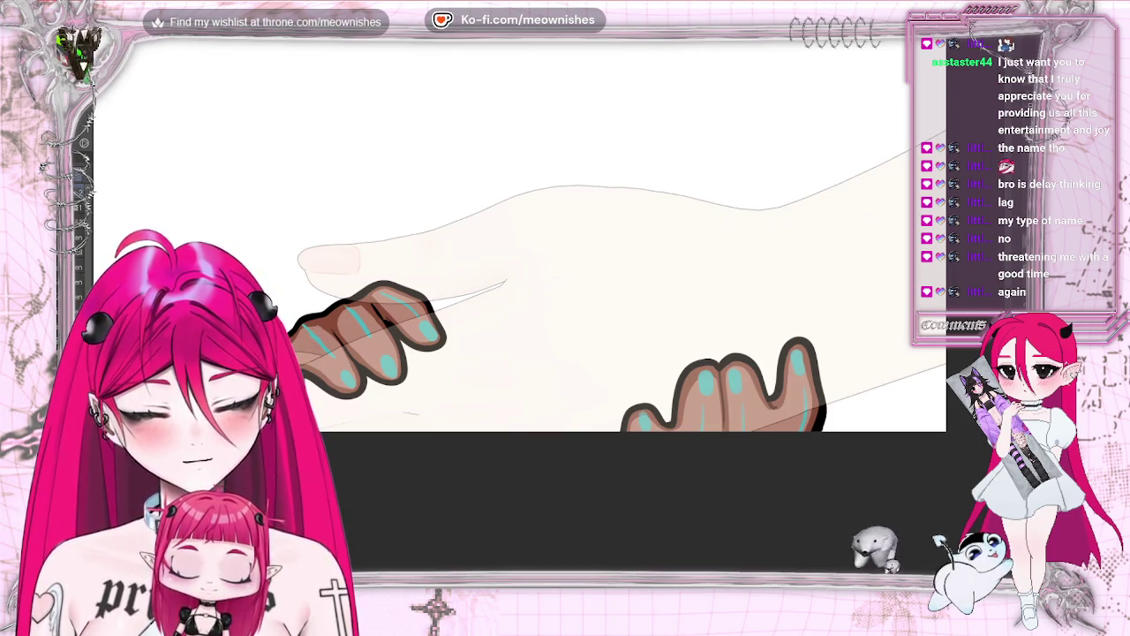
key(ctrl+0)
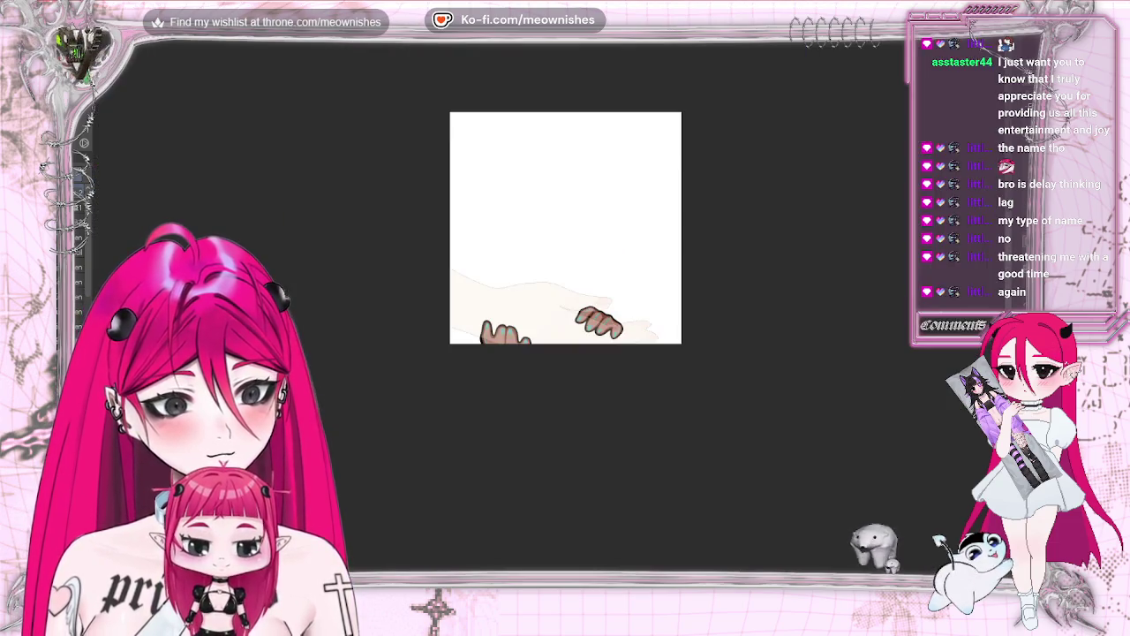
Ink the thumb tip's top edge and extend the dark outline along the hand's top
scroll(550, 315, up, 2)
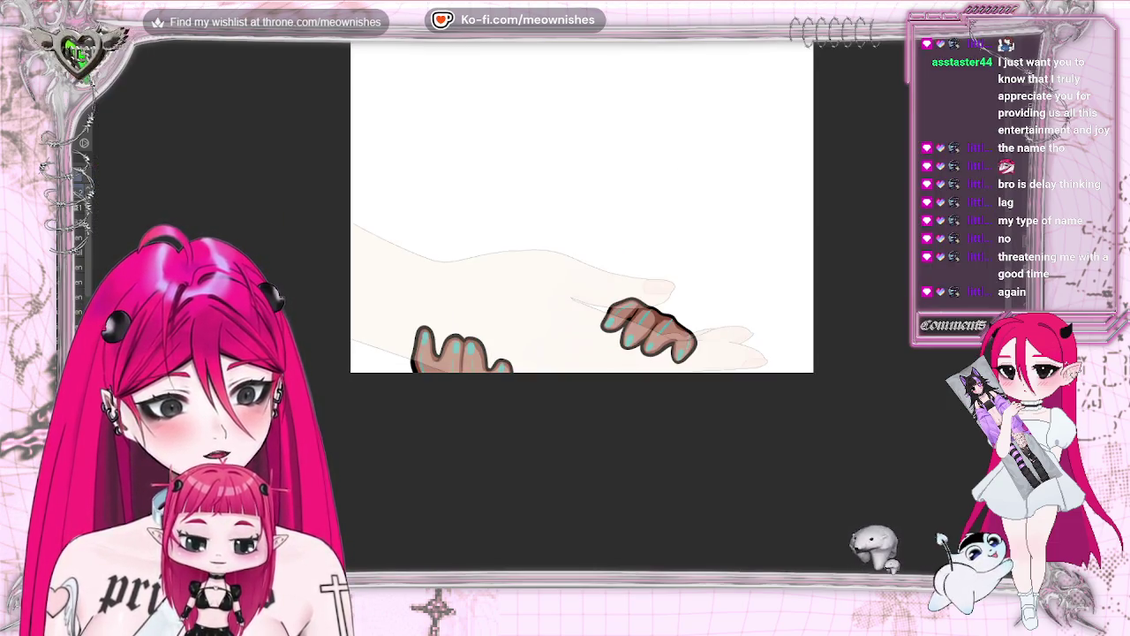
scroll(549, 314, up, 1)
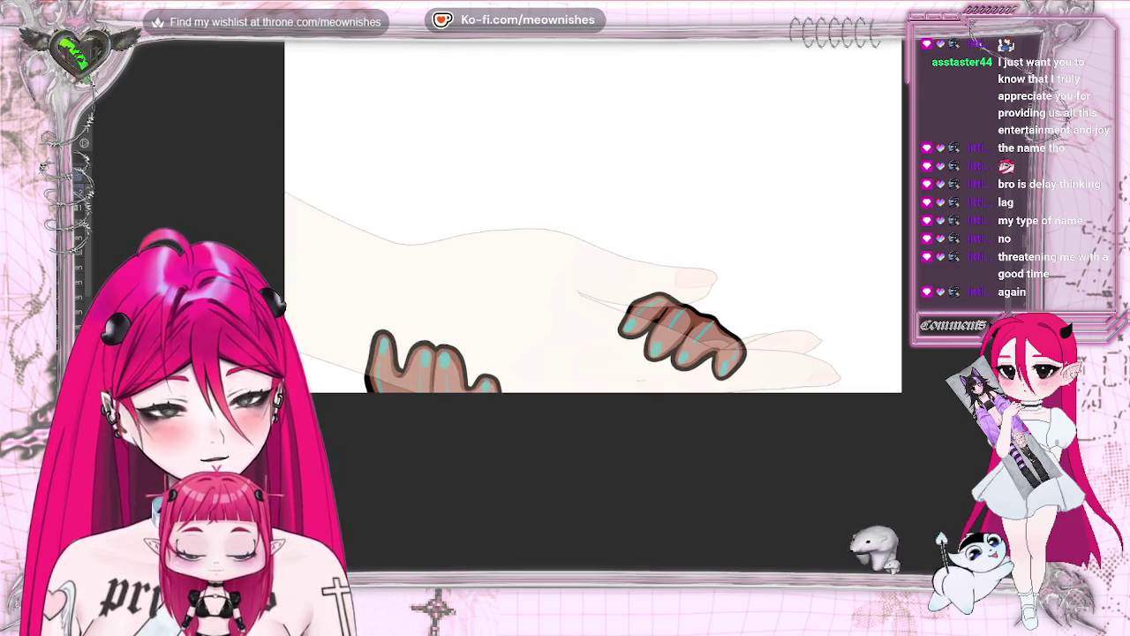
key(h)
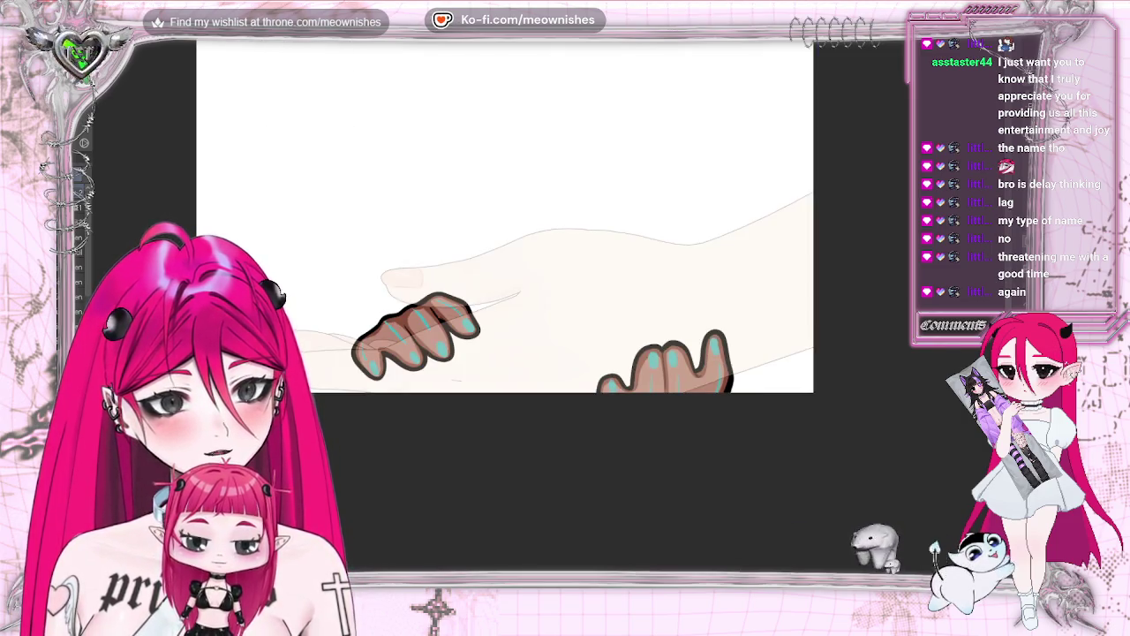
scroll(525, 196, up, 1)
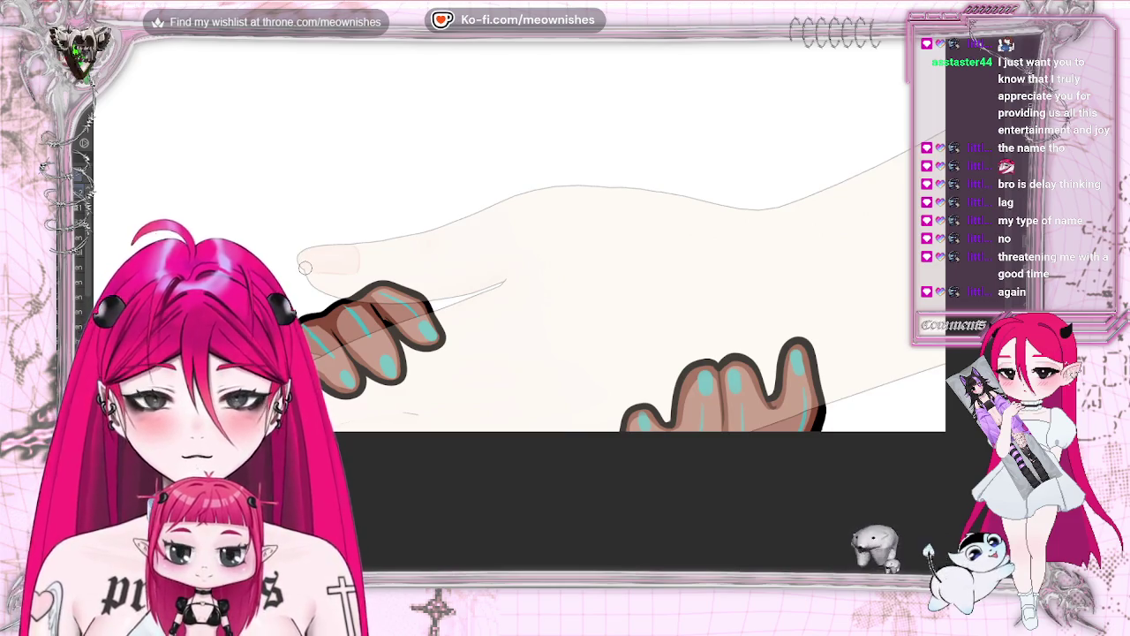
drag(304, 268, 344, 270)
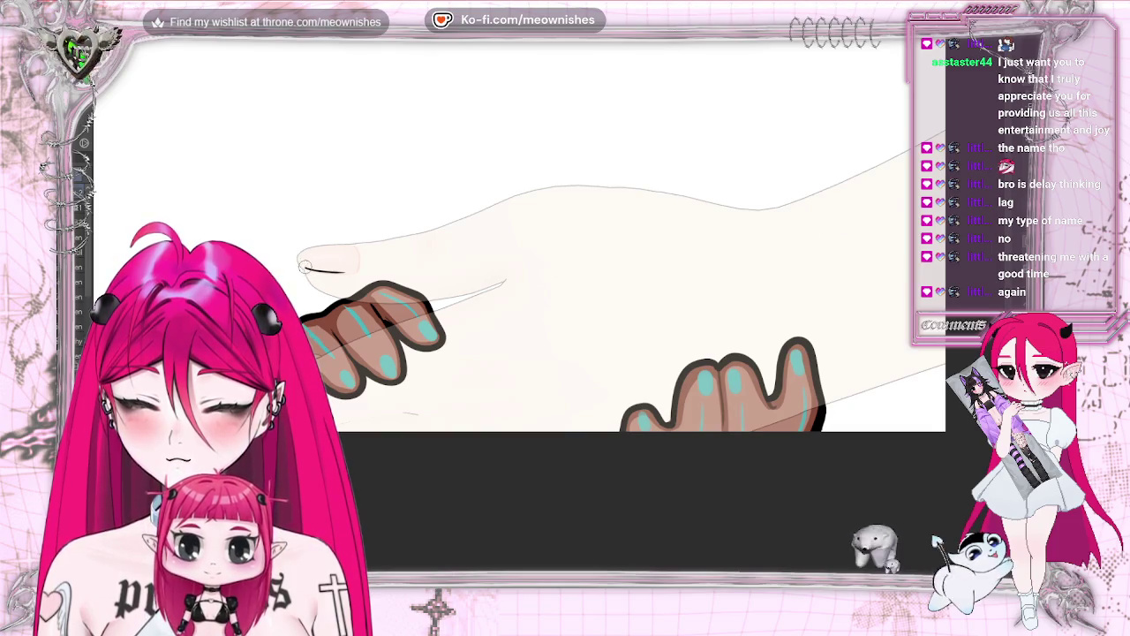
drag(307, 249, 417, 235)
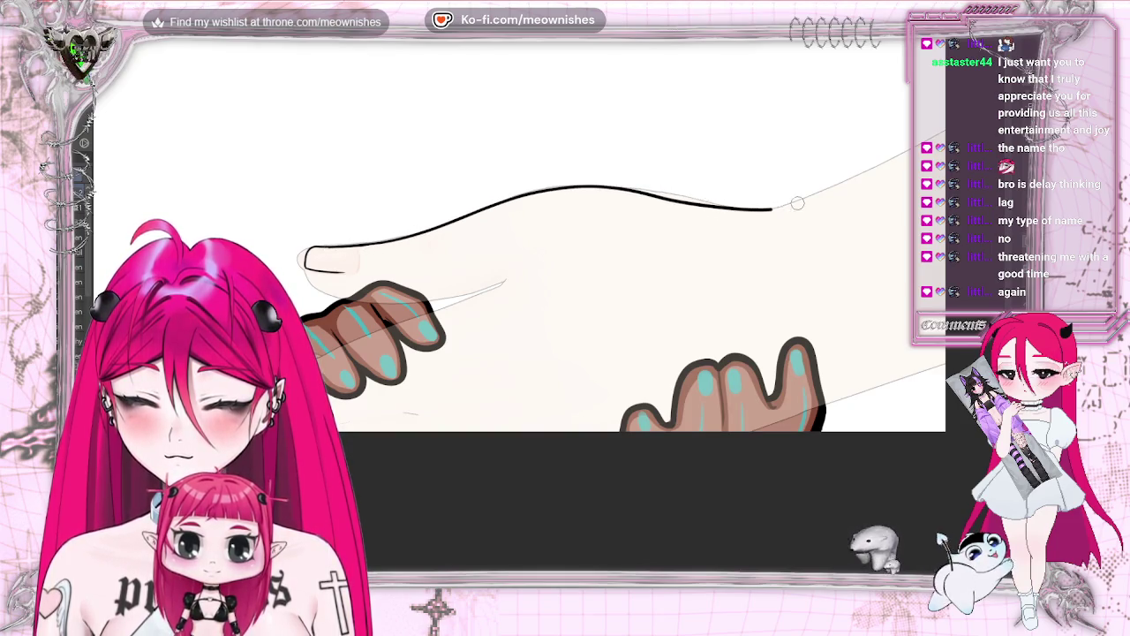
drag(794, 204, 973, 123)
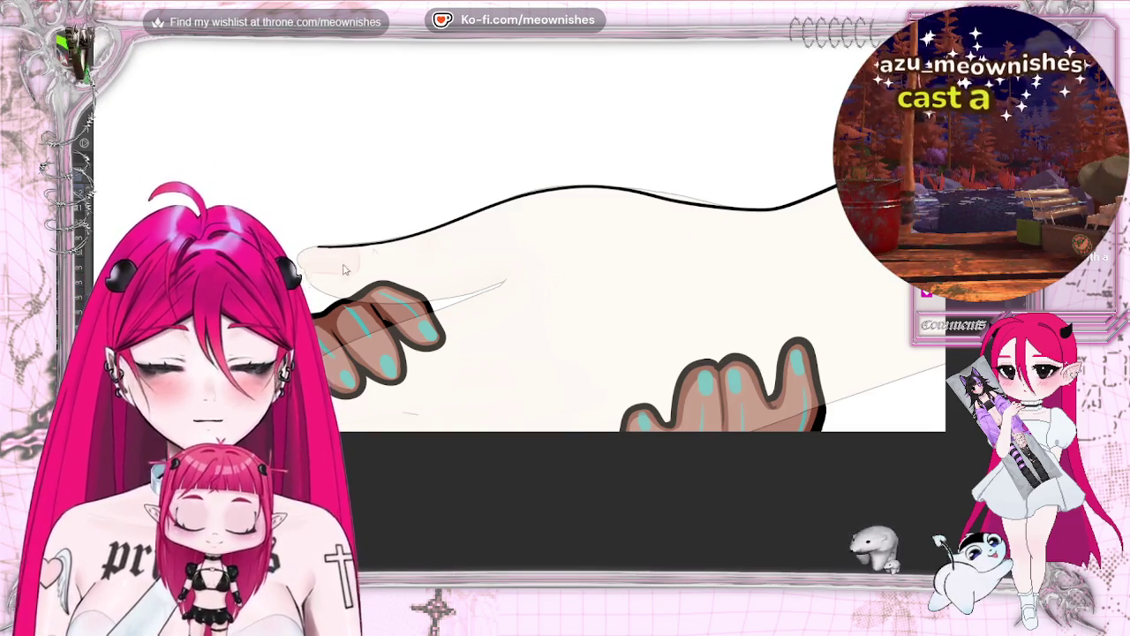
Draw a curled thumb tip after several retries and ink a line along the thumb's underside
drag(316, 249, 308, 270)
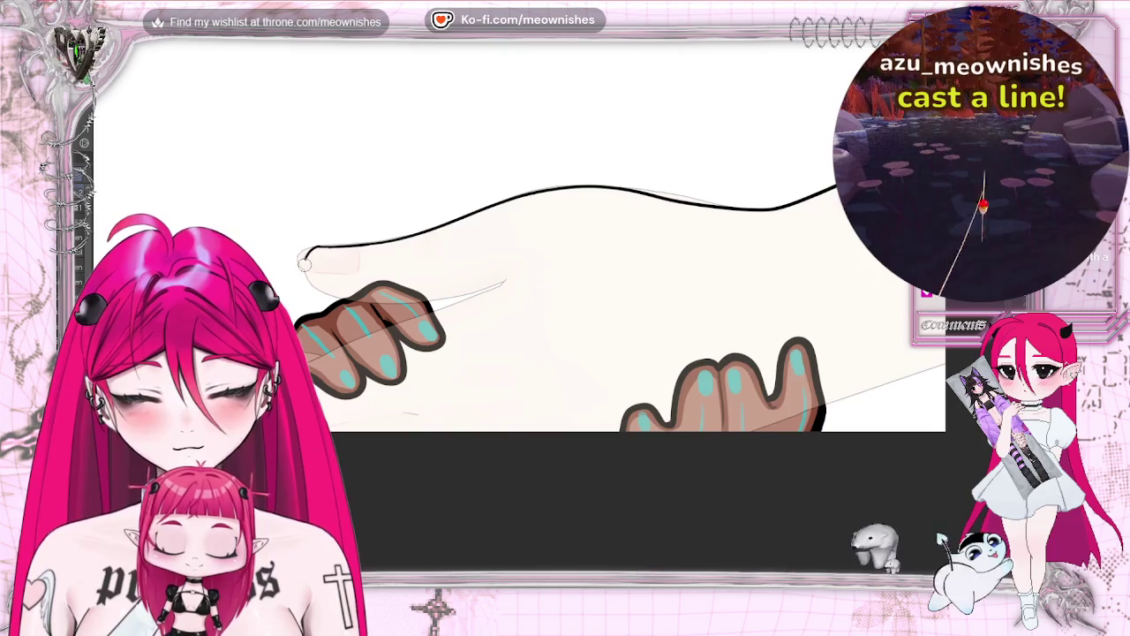
key(ctrl+z)
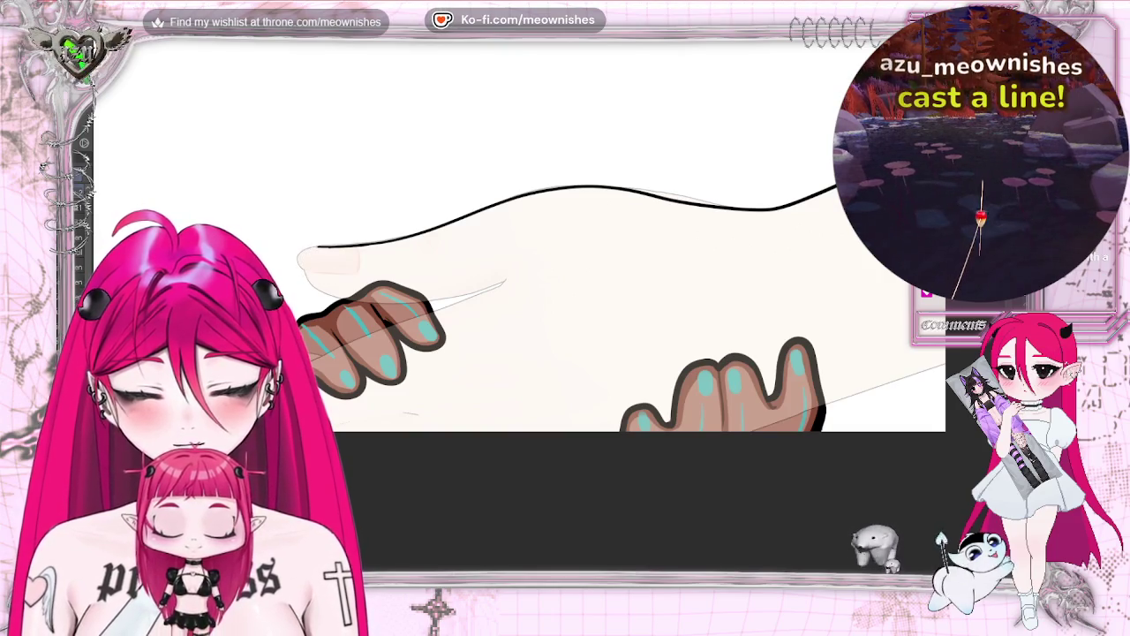
drag(316, 248, 309, 270)
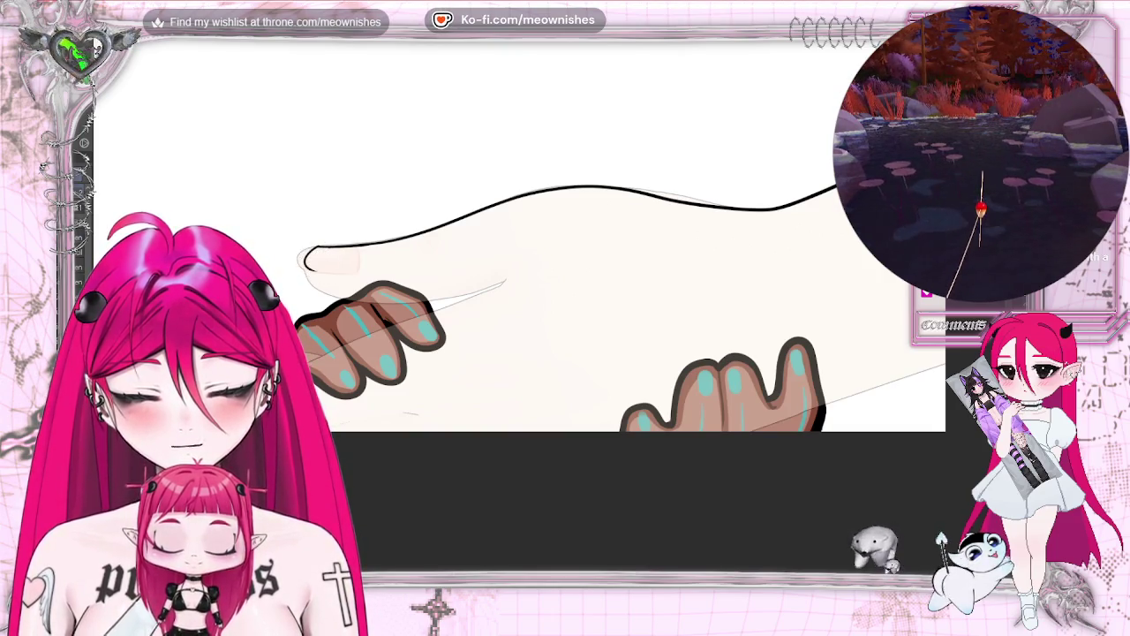
key(ctrl+z)
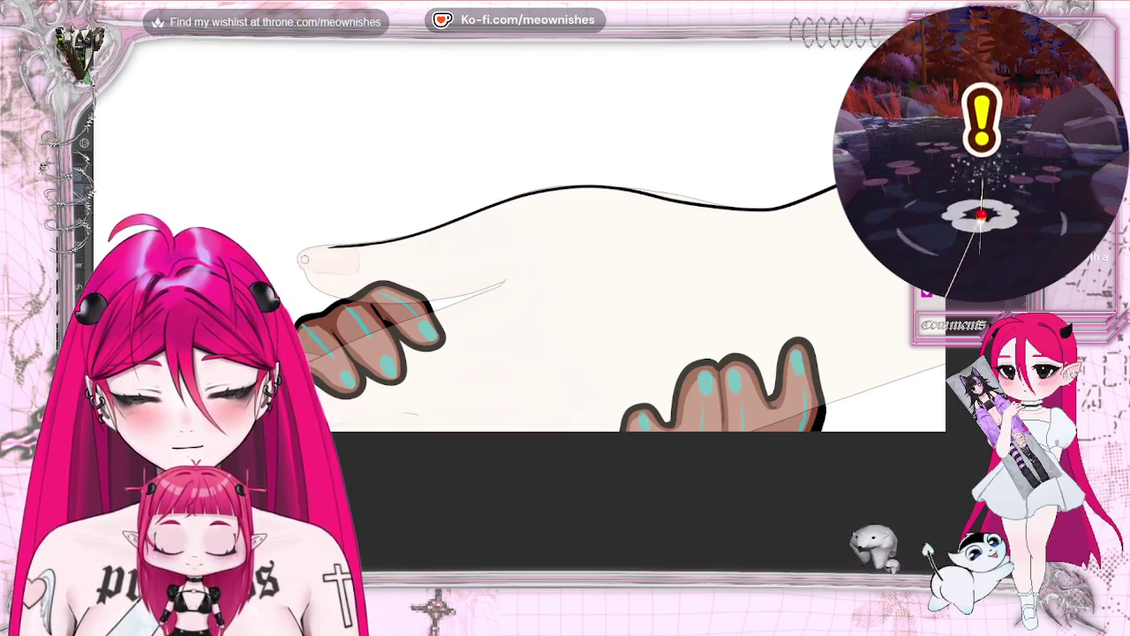
drag(329, 247, 302, 263)
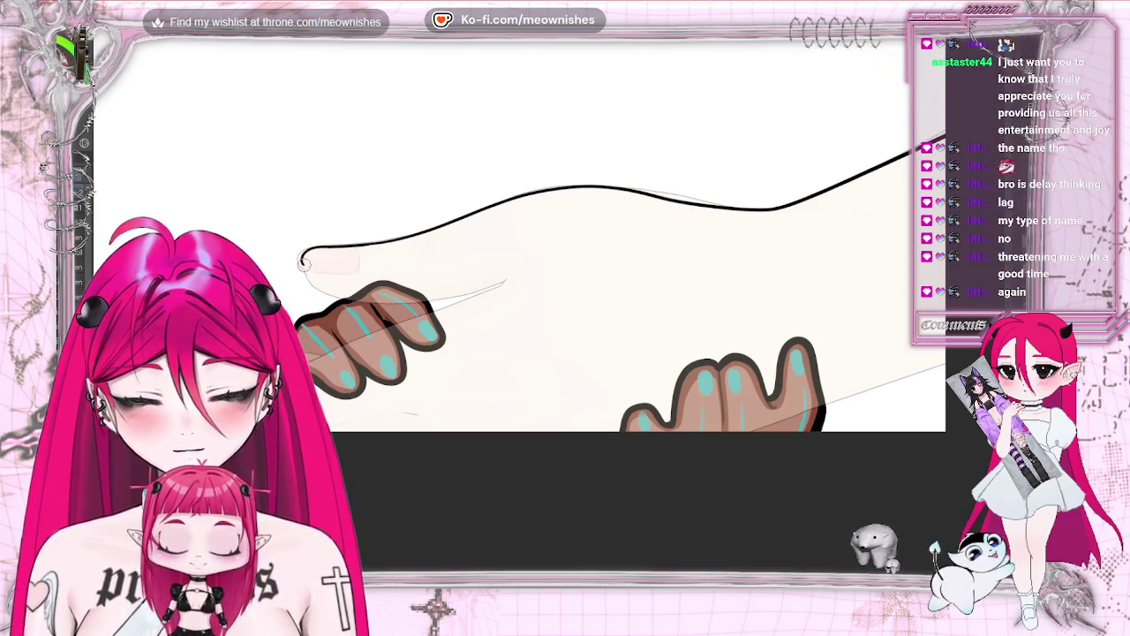
drag(442, 298, 507, 281)
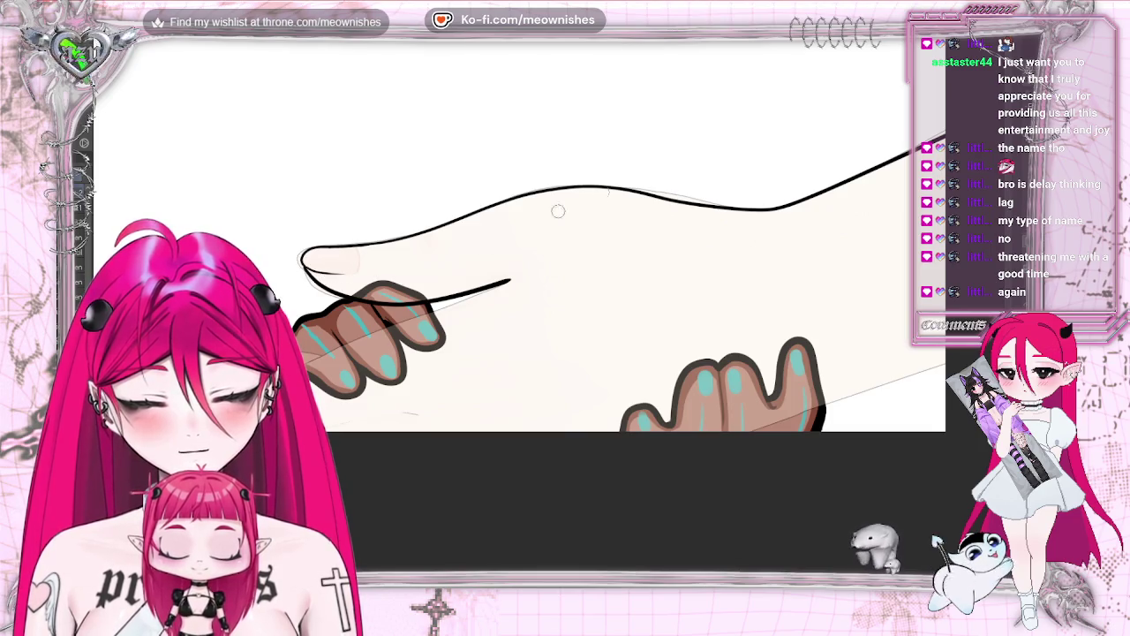
key(h)
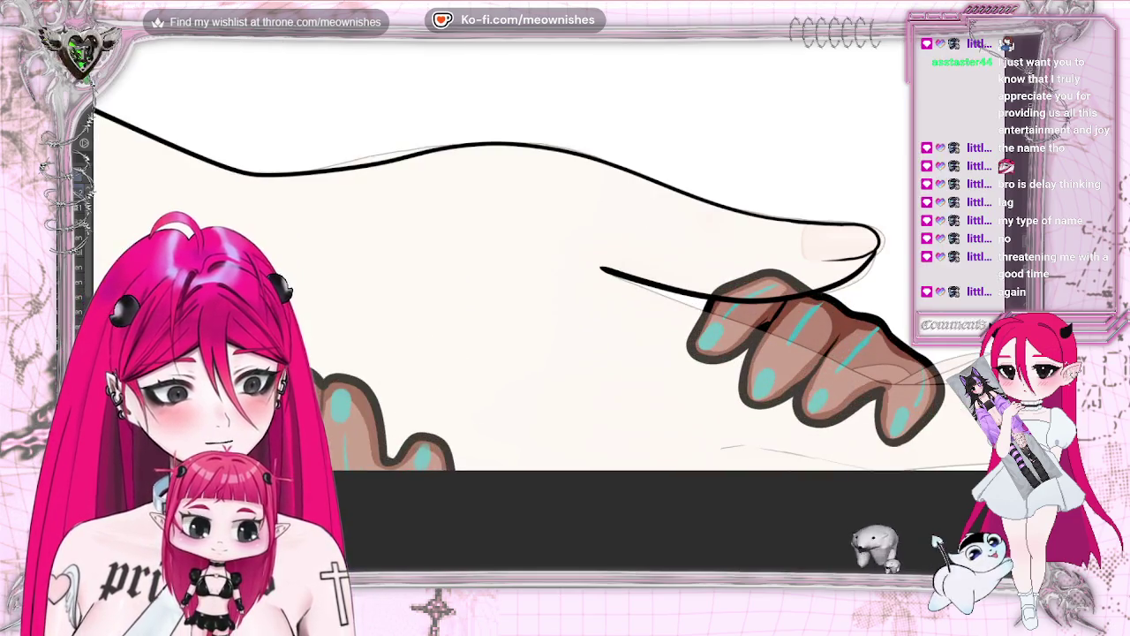
Extend the under-thumb ink line slightly past the fingers, checking it in mirrored view
scroll(574, 221, down, 3)
scroll(574, 221, up, 2)
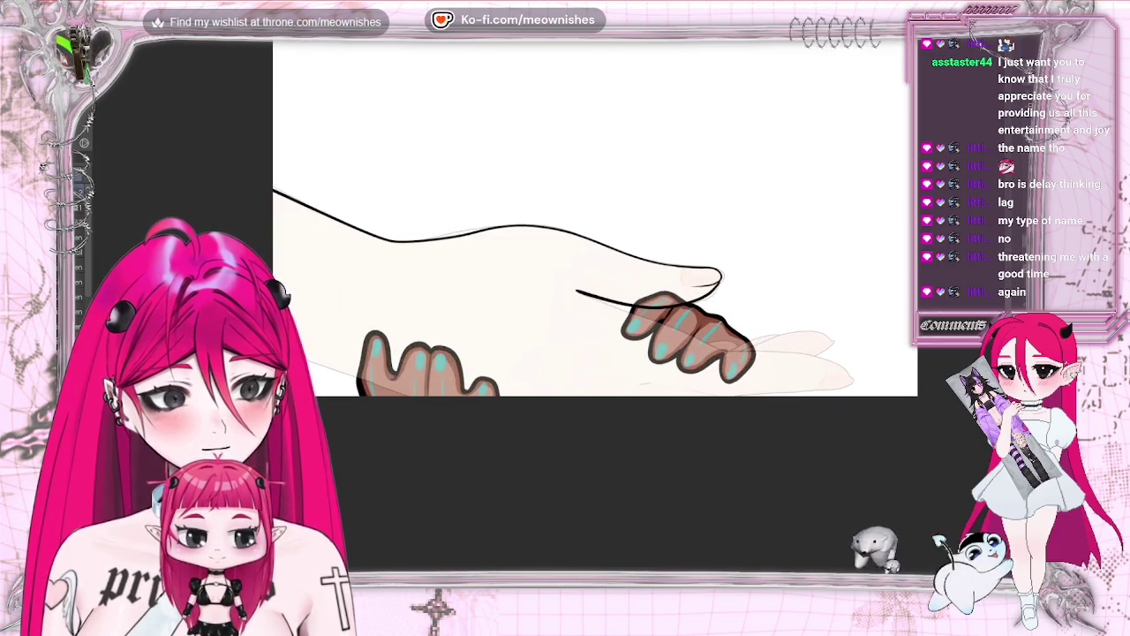
key(h)
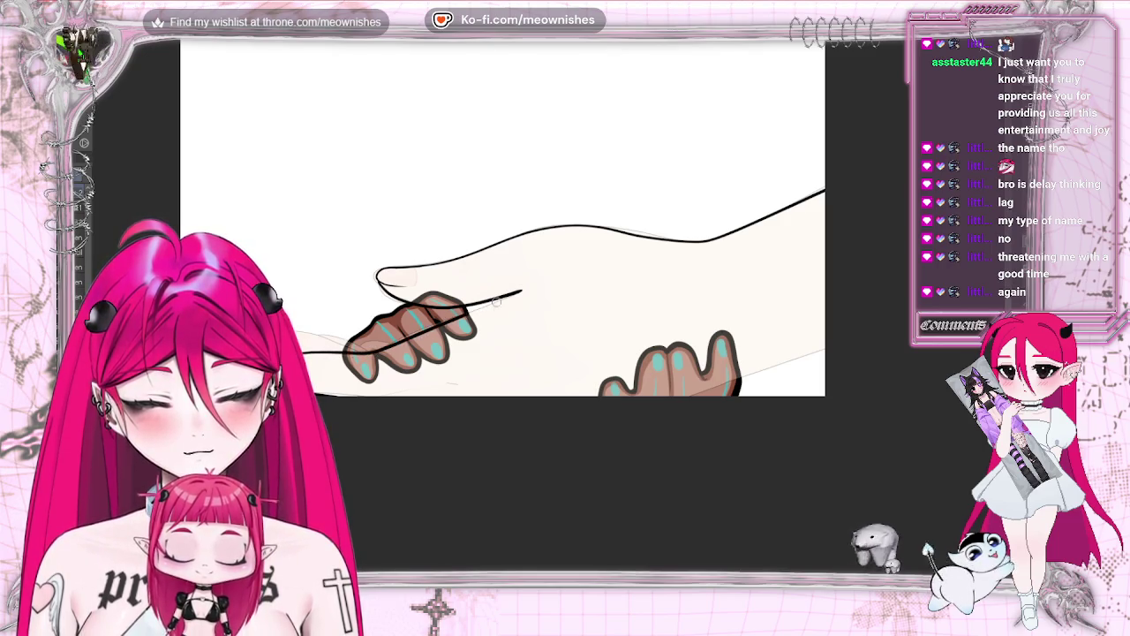
drag(517, 294, 530, 287)
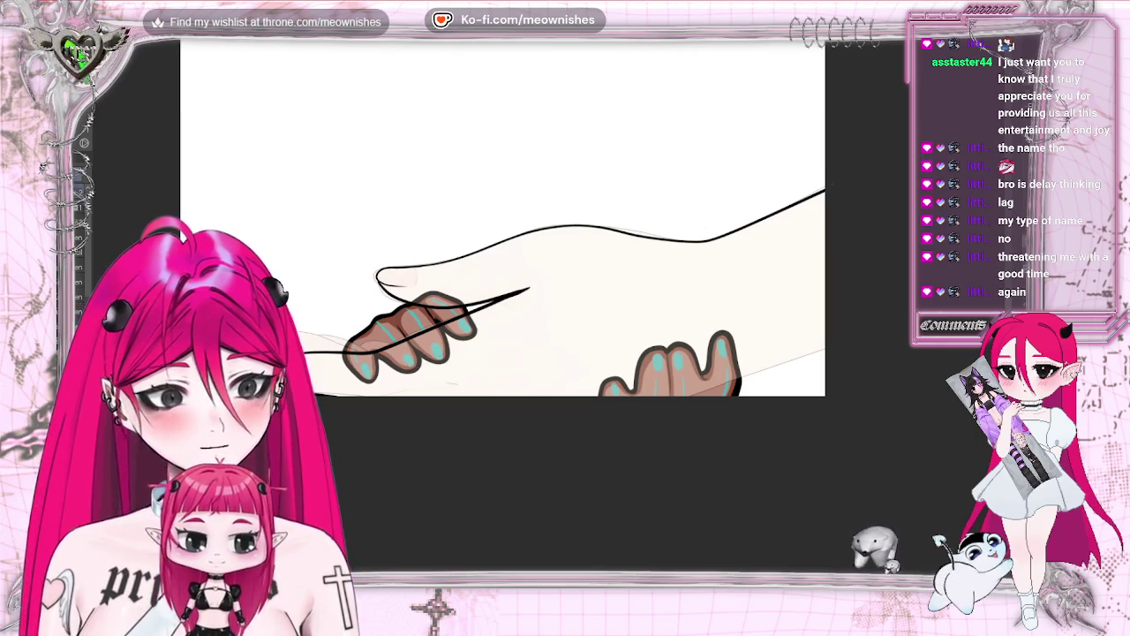
key(h)
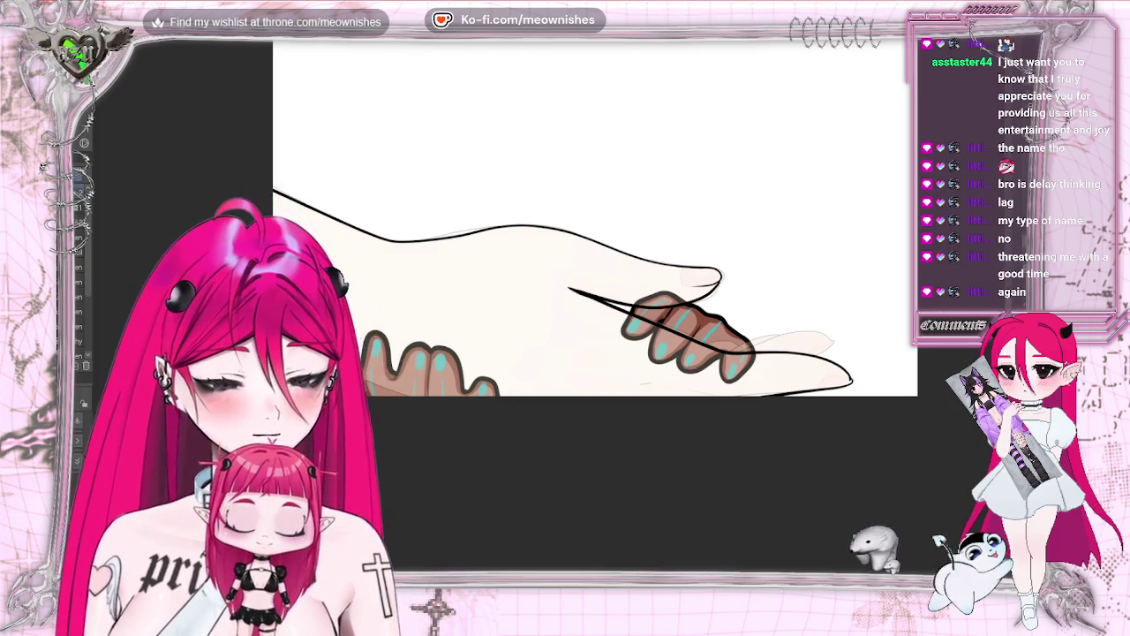
Ink the wrist's lower edge on the flipped canvas, then outline a finger below the thumb with a redrawn fingertip curve
key(h)
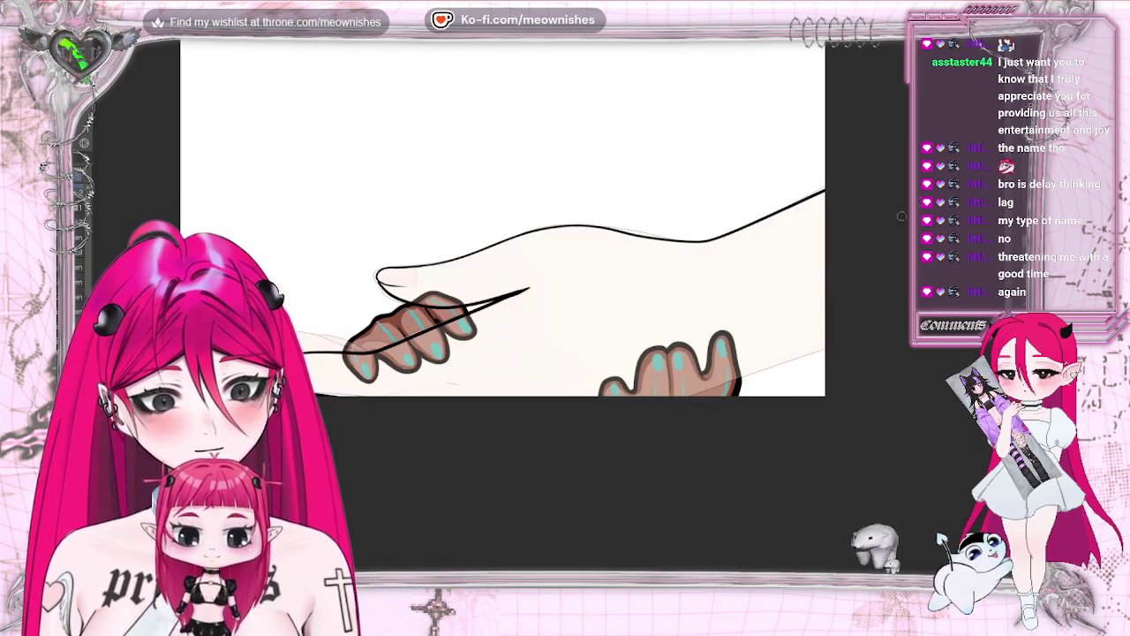
drag(736, 383, 862, 335)
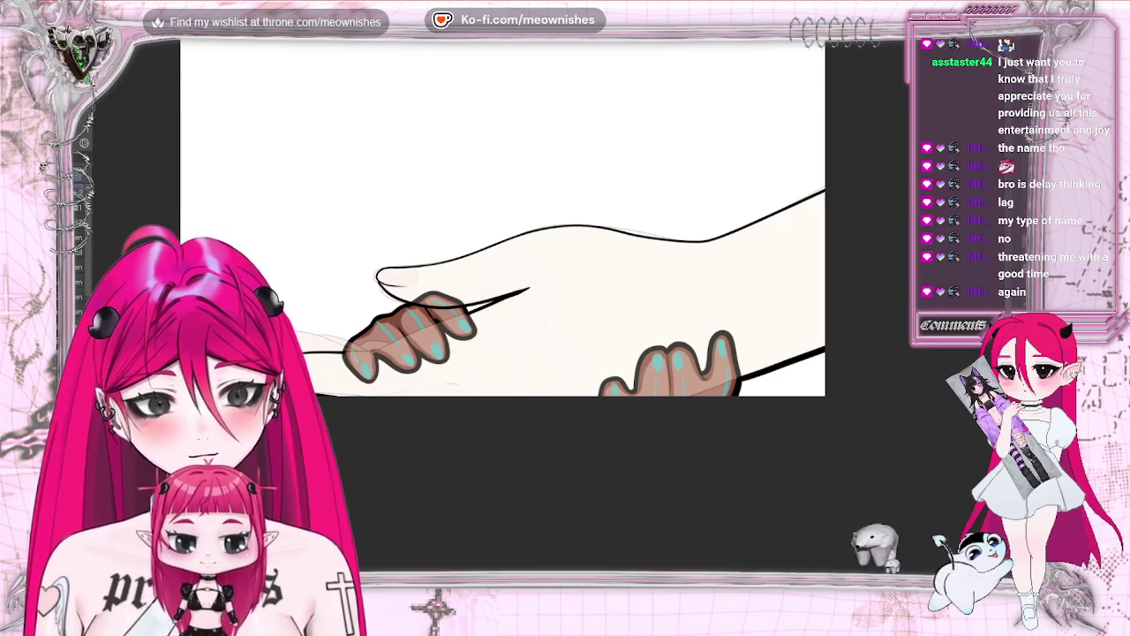
key(h)
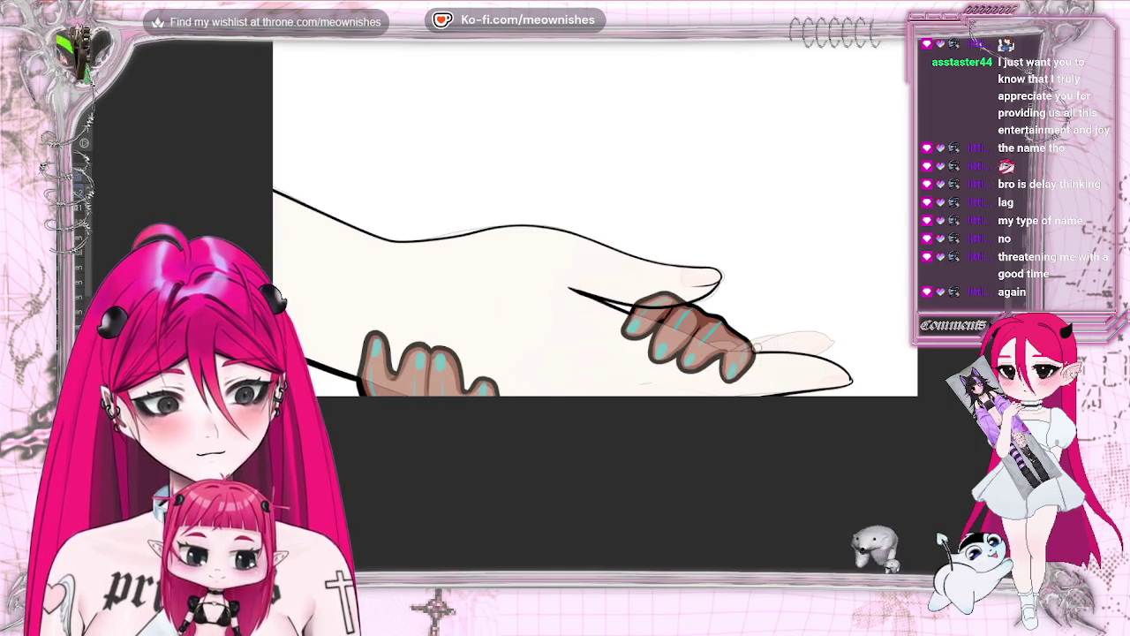
drag(770, 340, 818, 332)
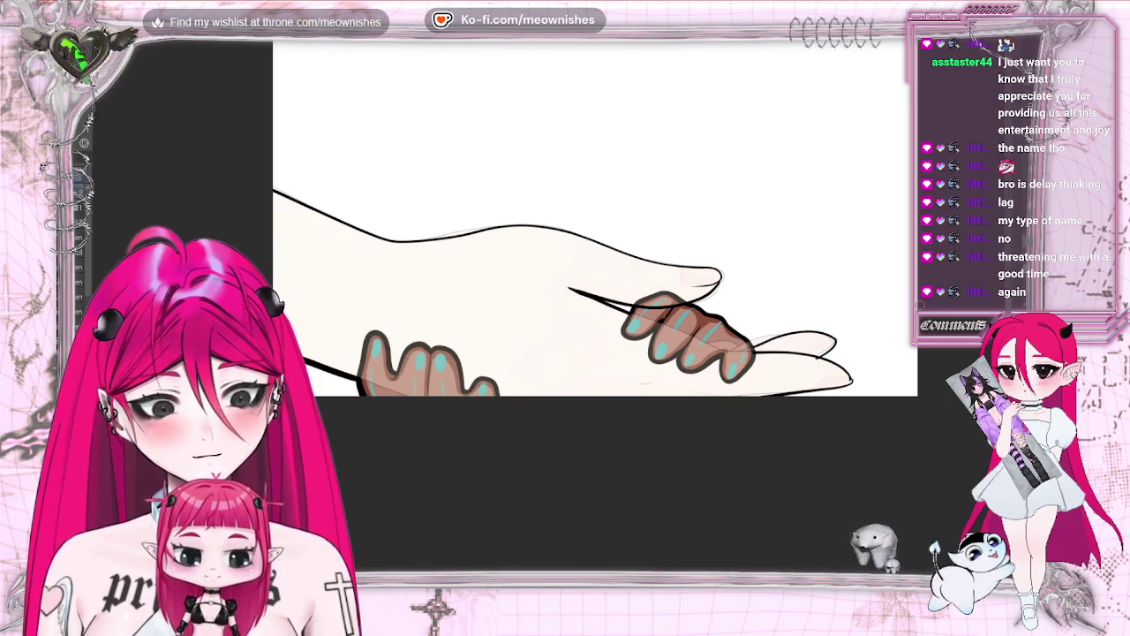
key(ctrl+z)
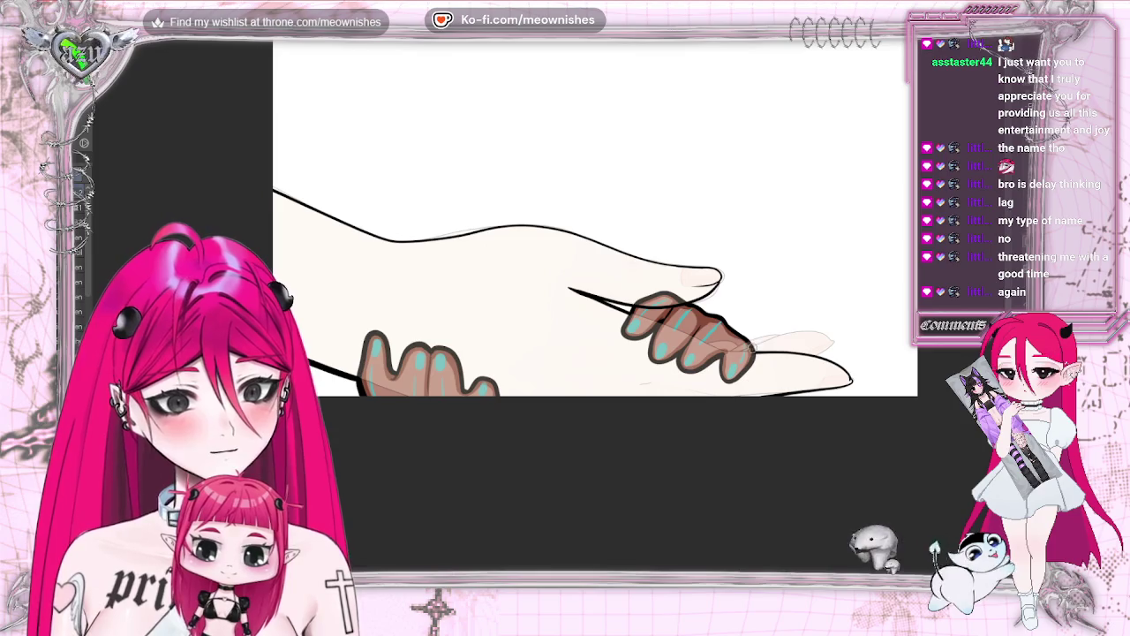
drag(818, 339, 834, 357)
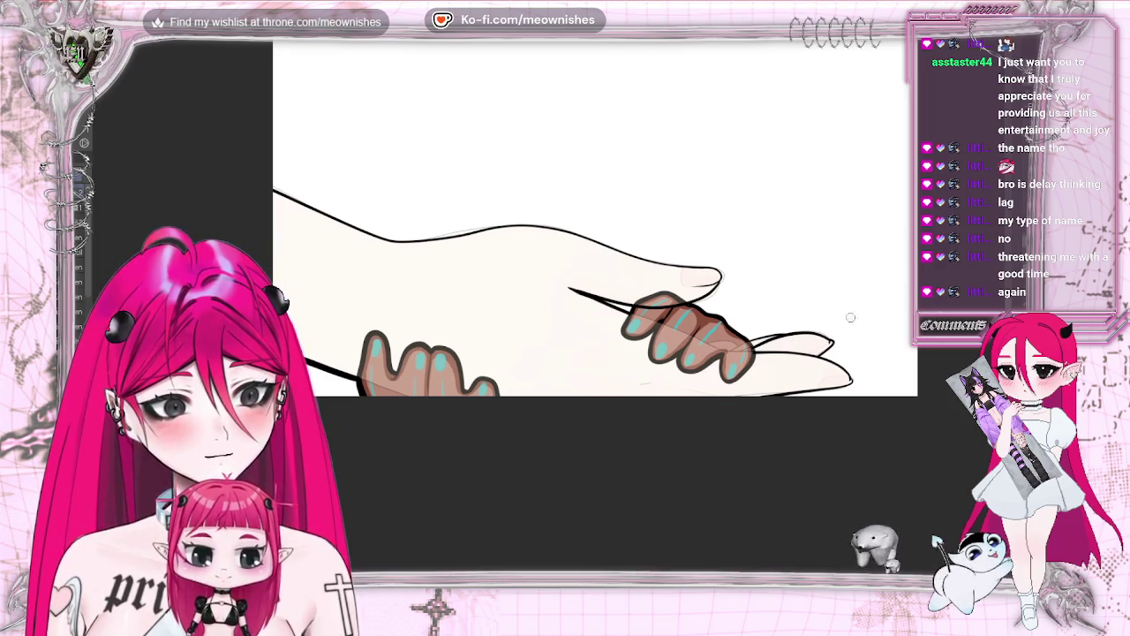
scroll(565, 265, down, 5)
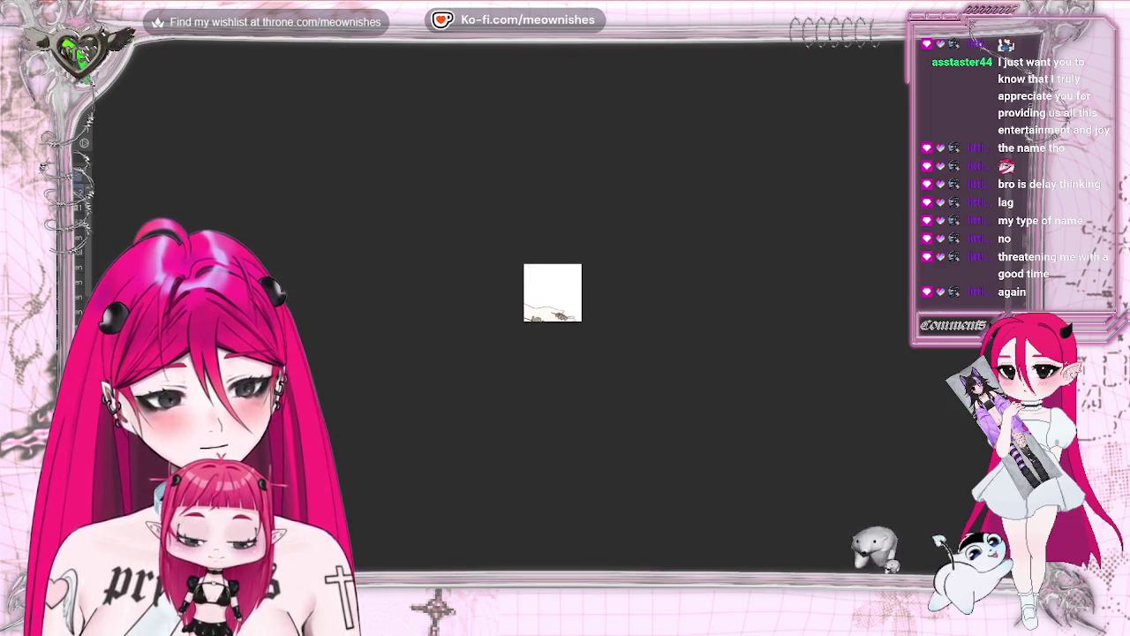
Hide the hand's cream fill so only the inked outlines show, then zoom out and back in to check
scroll(565, 265, up, 5)
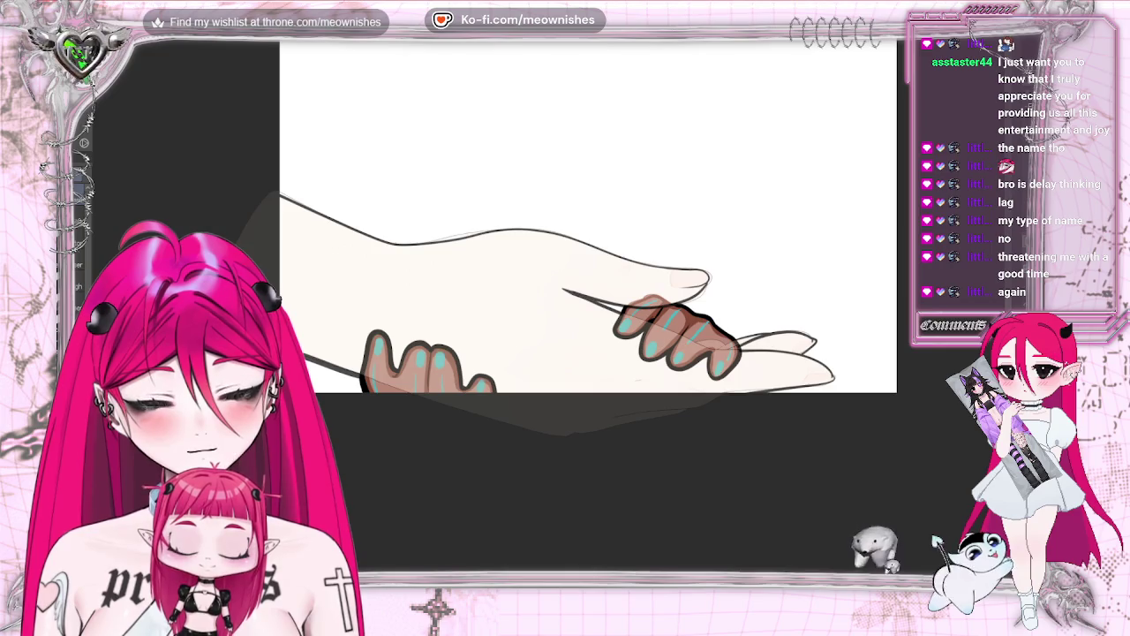
key(ctrl+z)
scroll(589, 216, down, 10)
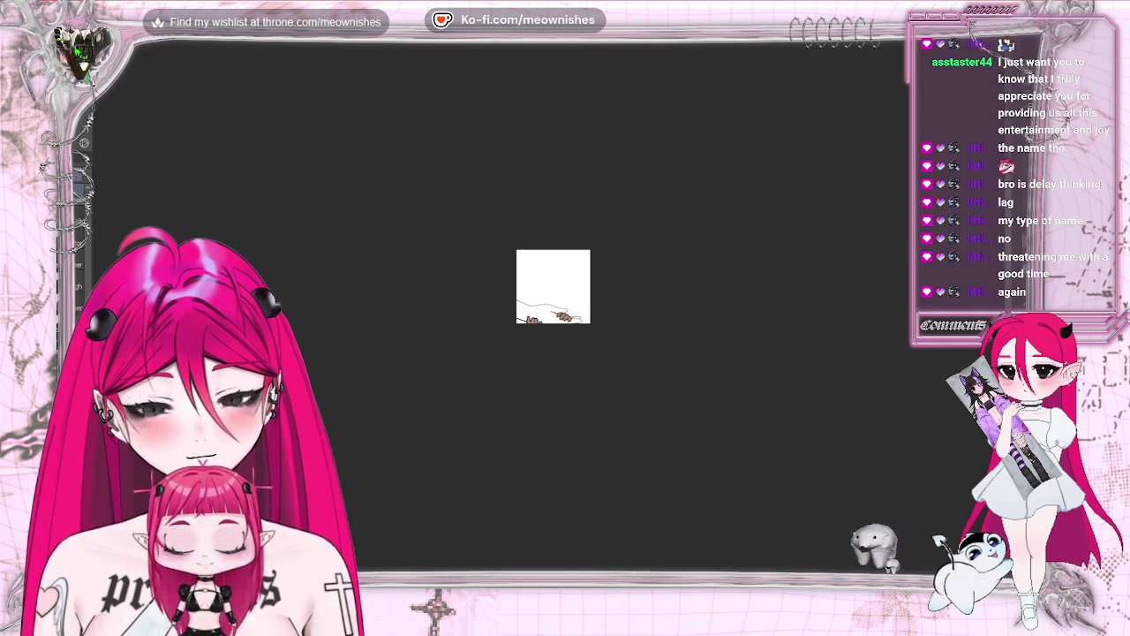
scroll(566, 265, up, 3)
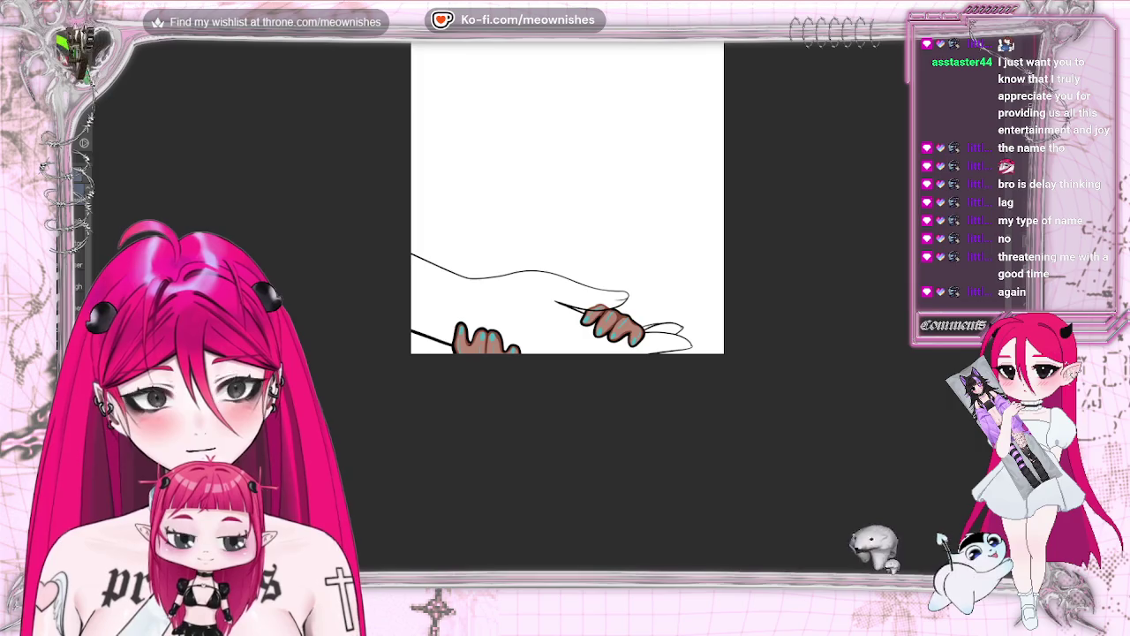
scroll(565, 265, up, 3)
scroll(583, 212, up, 1)
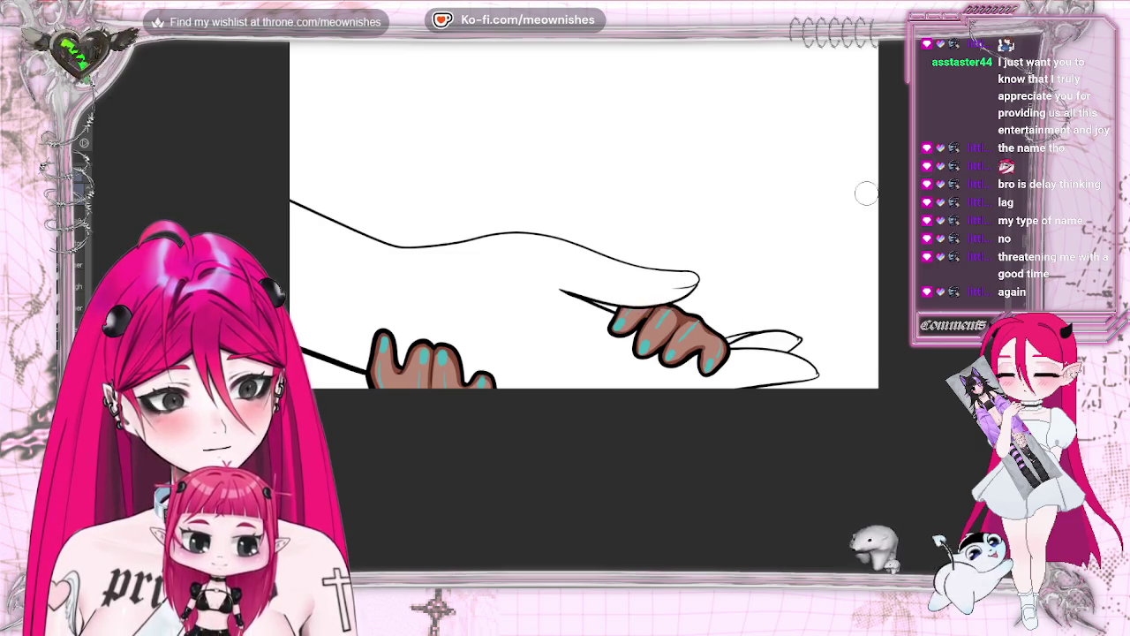
key(ctrl+minus)
key(ctrl+minus)
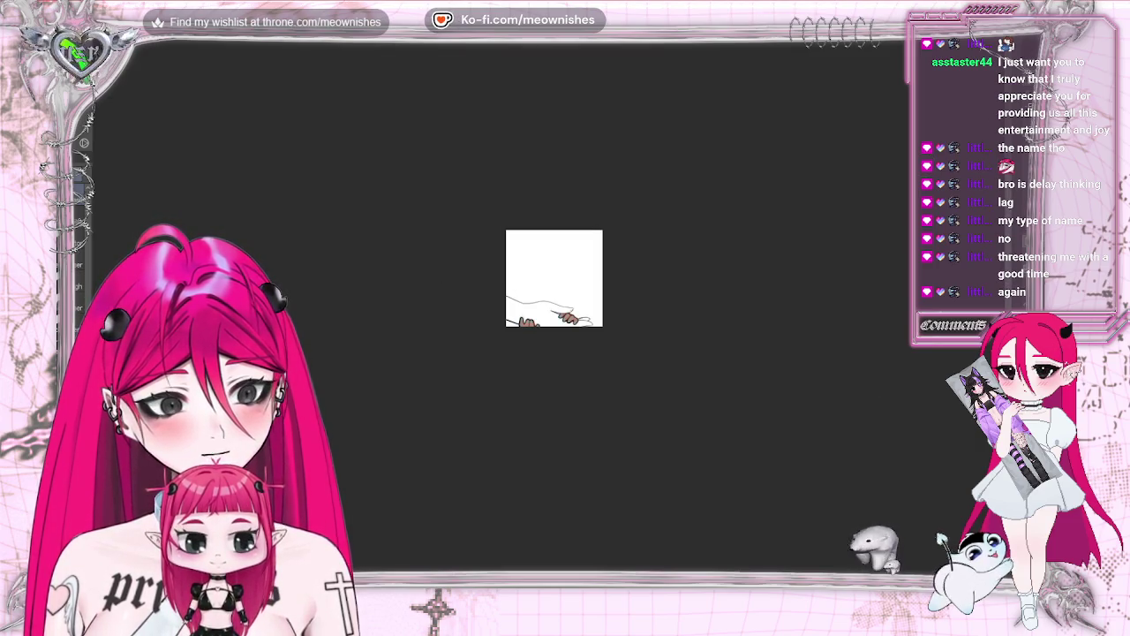
key(ctrl+minus)
key(ctrl+minus)
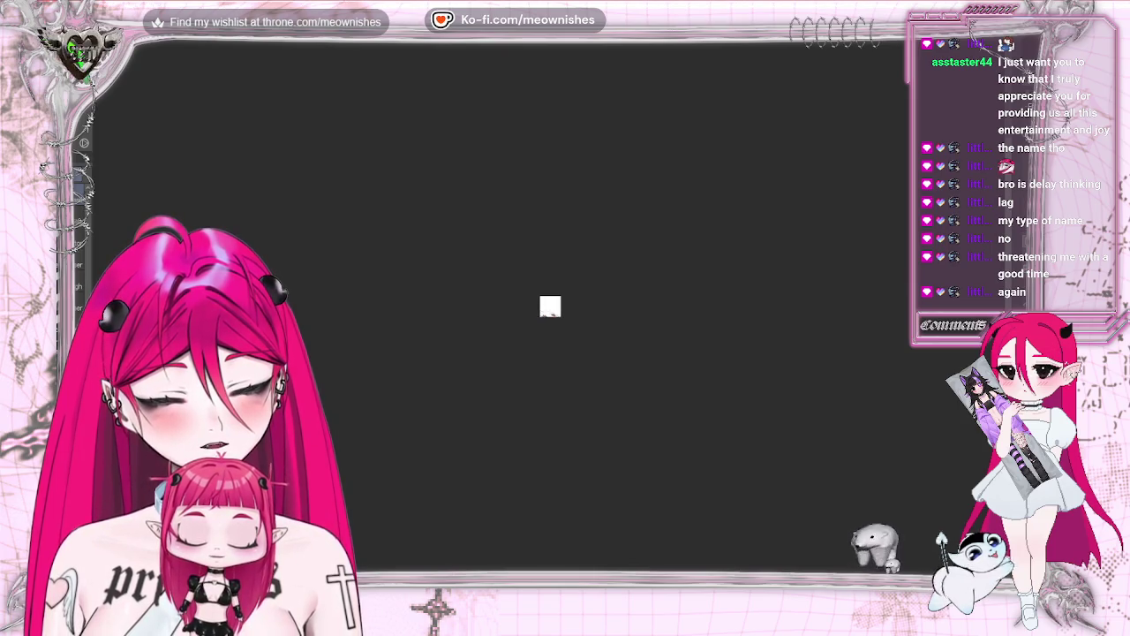
key(ctrl+plus)
key(ctrl+plus)
key(ctrl+plus)
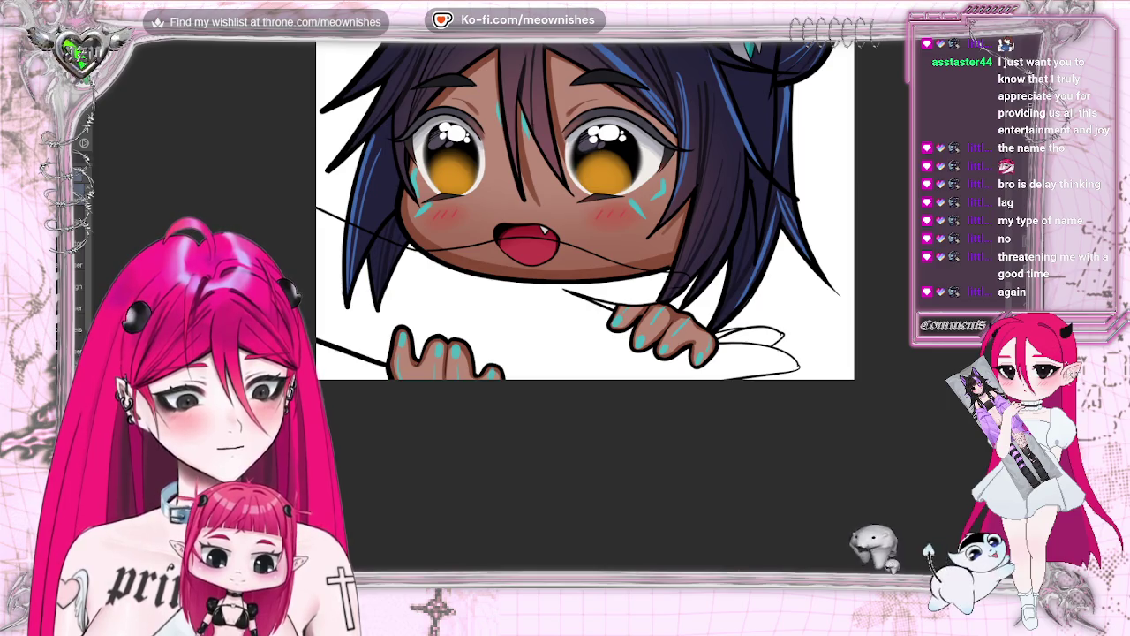
Fit the whole chibi drawing to the window, mirror the view, and zoom back in on the mouth and fingers
key(ctrl+0)
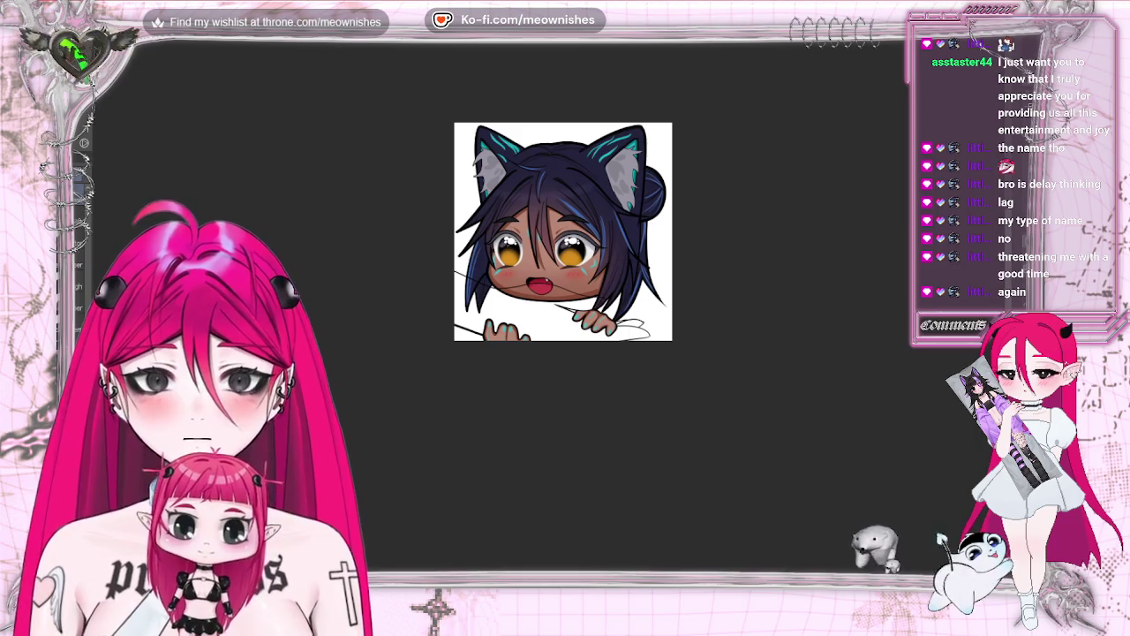
key(m)
key(m)
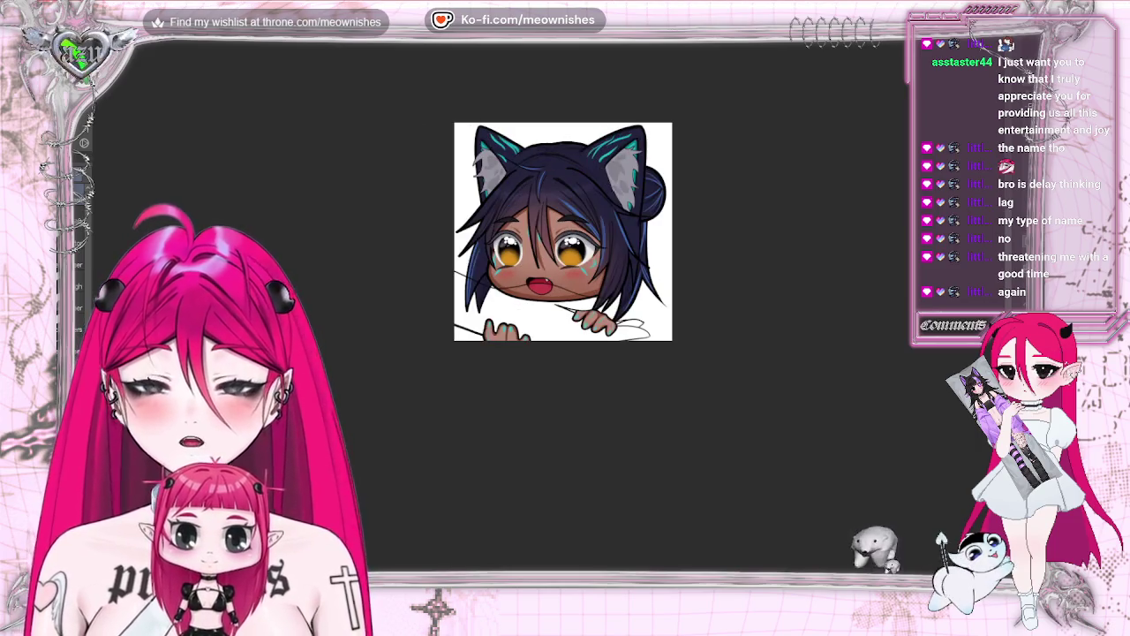
scroll(553, 319, up, 5)
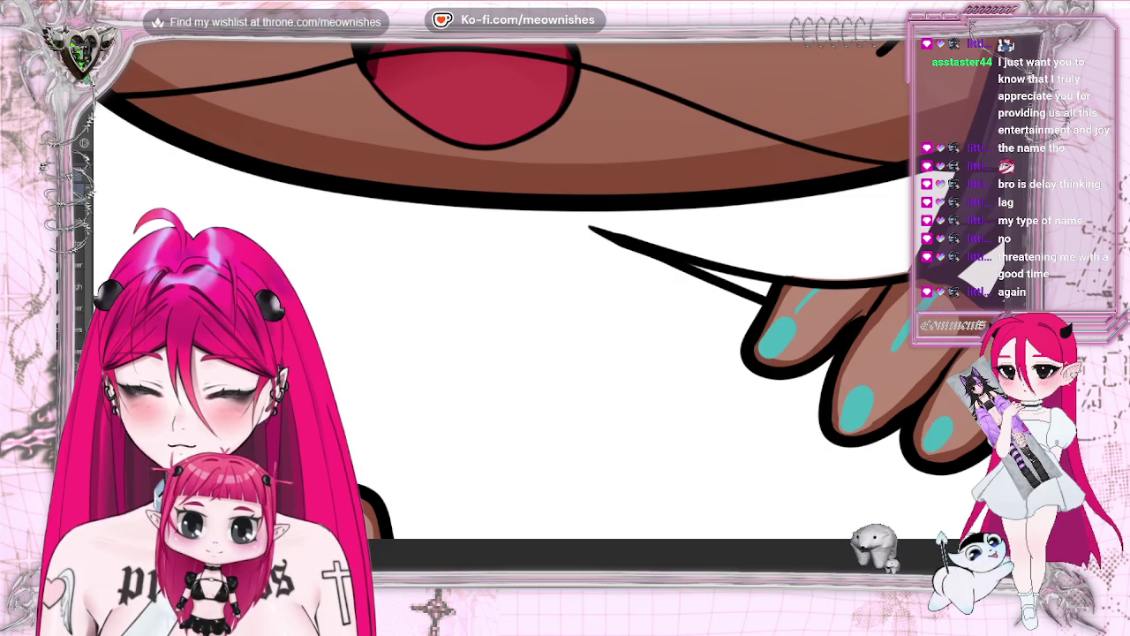
scroll(548, 314, up, 3)
scroll(548, 314, up, 2)
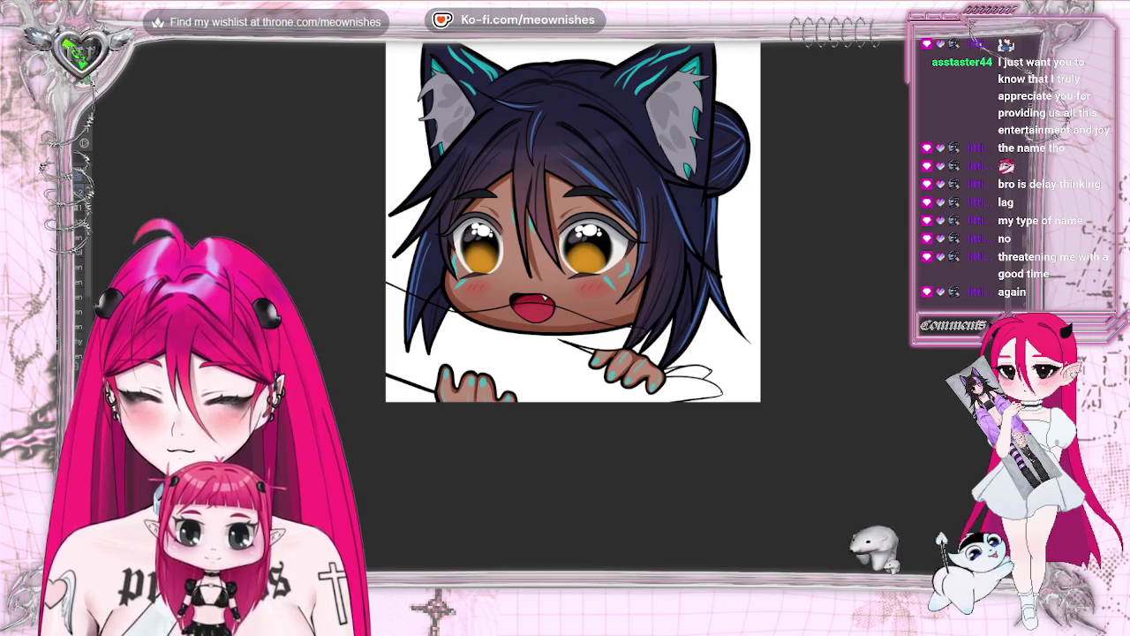
Sketch two short dark guide strokes by the right paw, then try a brown dab and undo it
drag(687, 355, 705, 383)
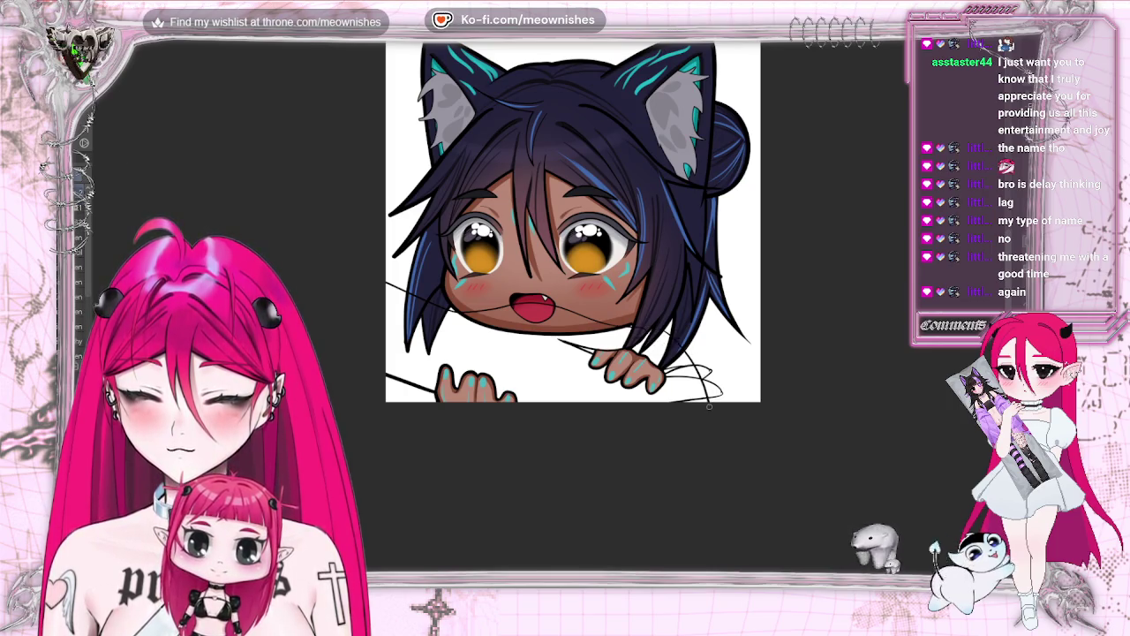
drag(649, 326, 666, 345)
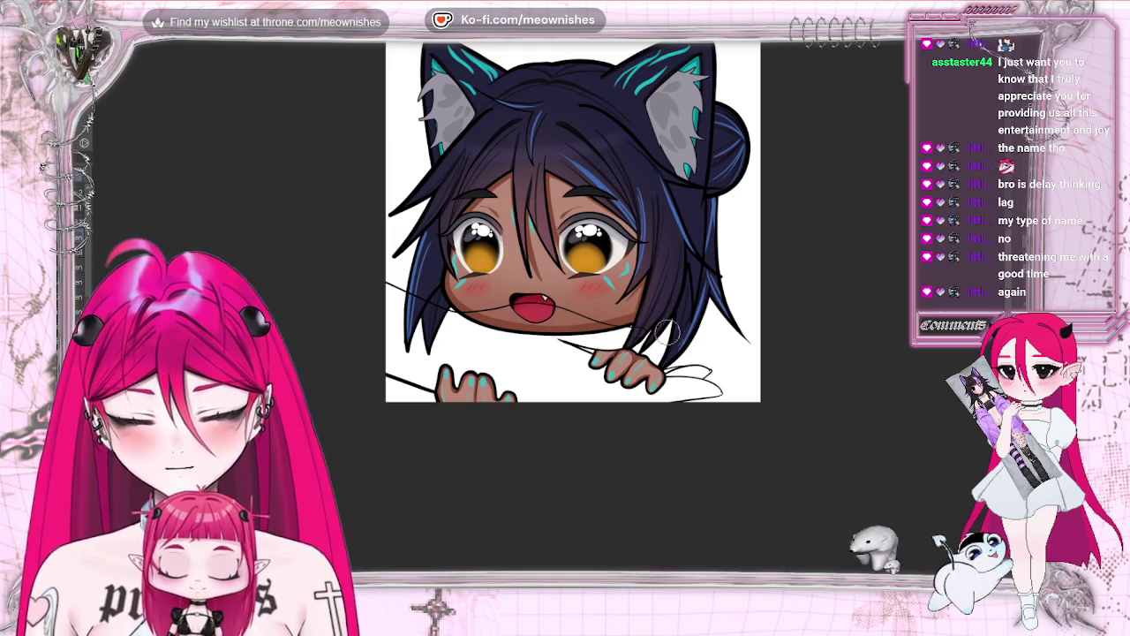
drag(655, 334, 665, 346)
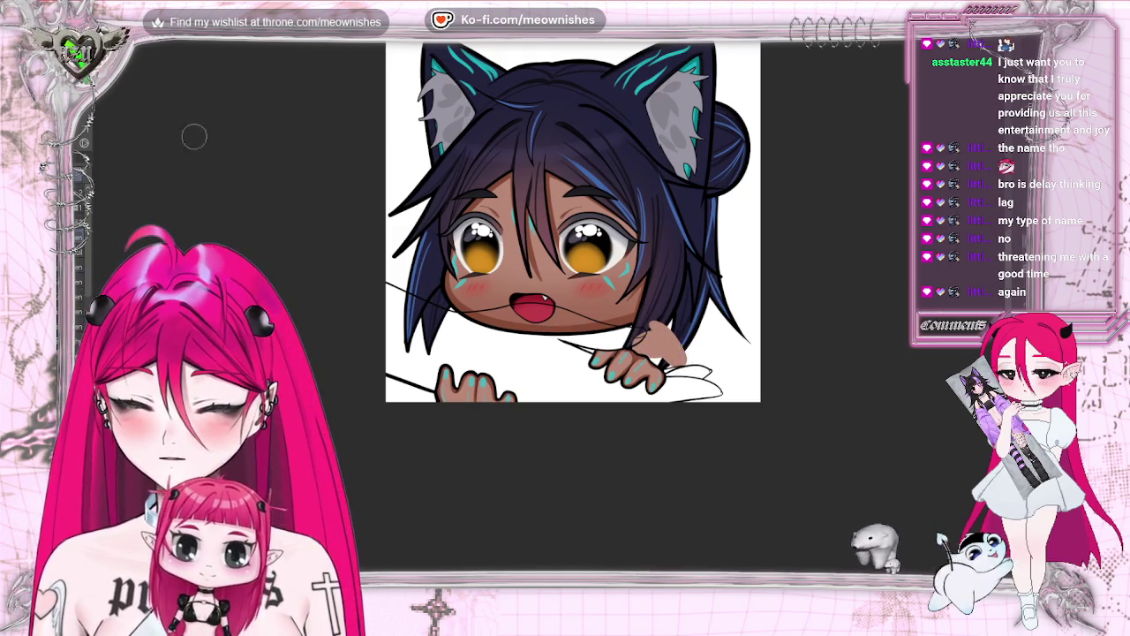
key(ctrl+z)
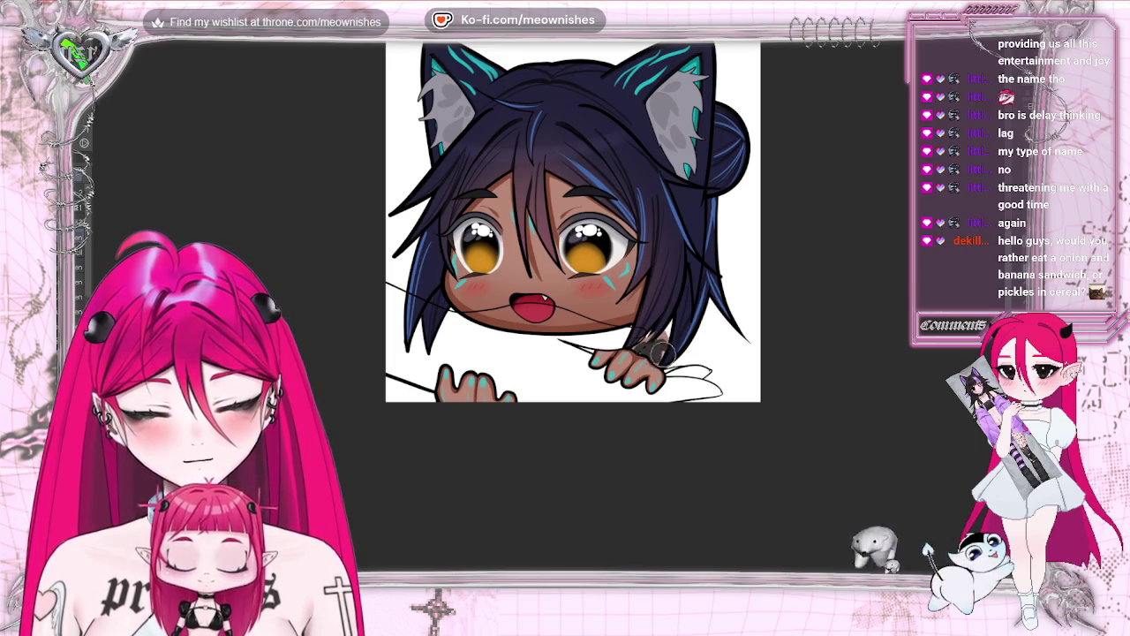
scroll(573, 221, down, 5)
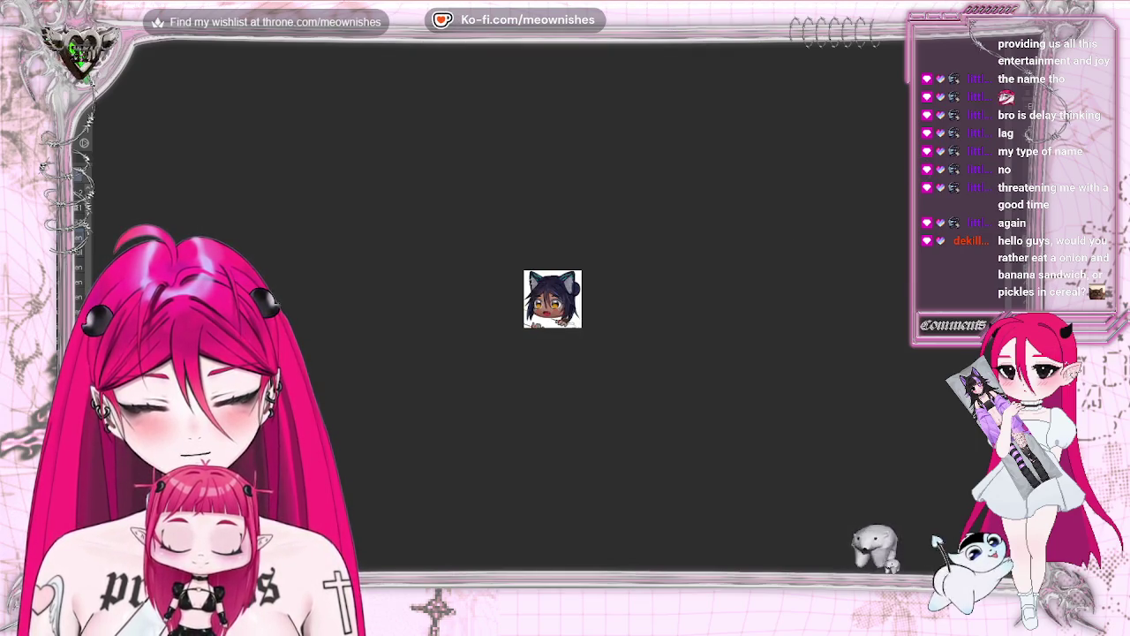
Zoom back in on the bottom of the drawing below the paws
scroll(549, 308, up, 1)
scroll(549, 308, up, 4)
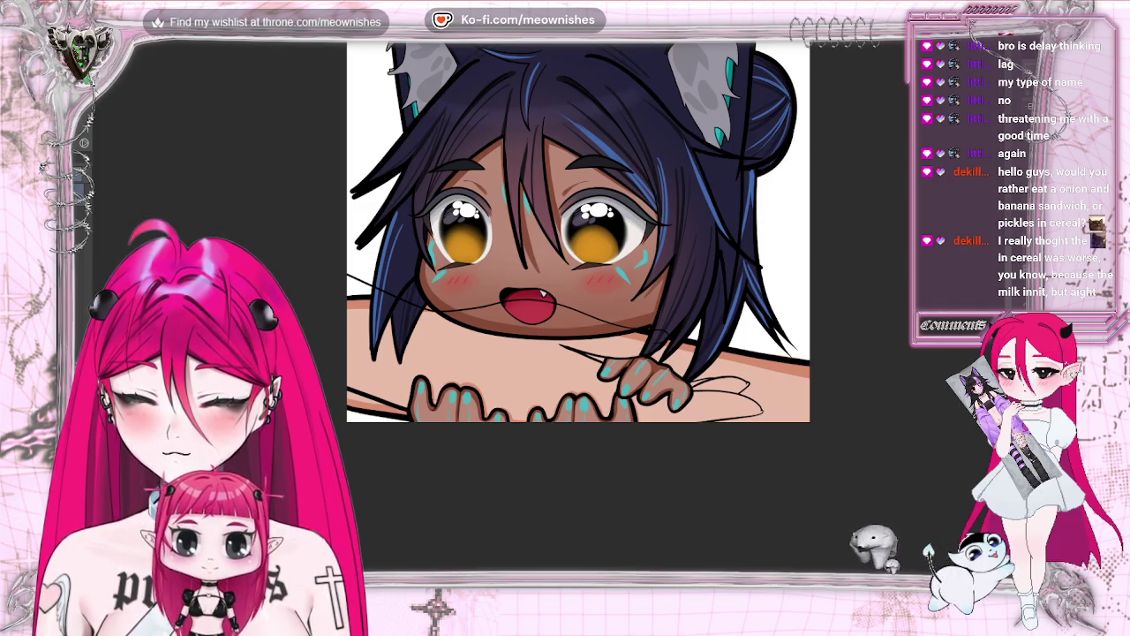
Undo the skin-toned arm and fingers, and sketch a dark stroke beside the face
key(ctrl+z)
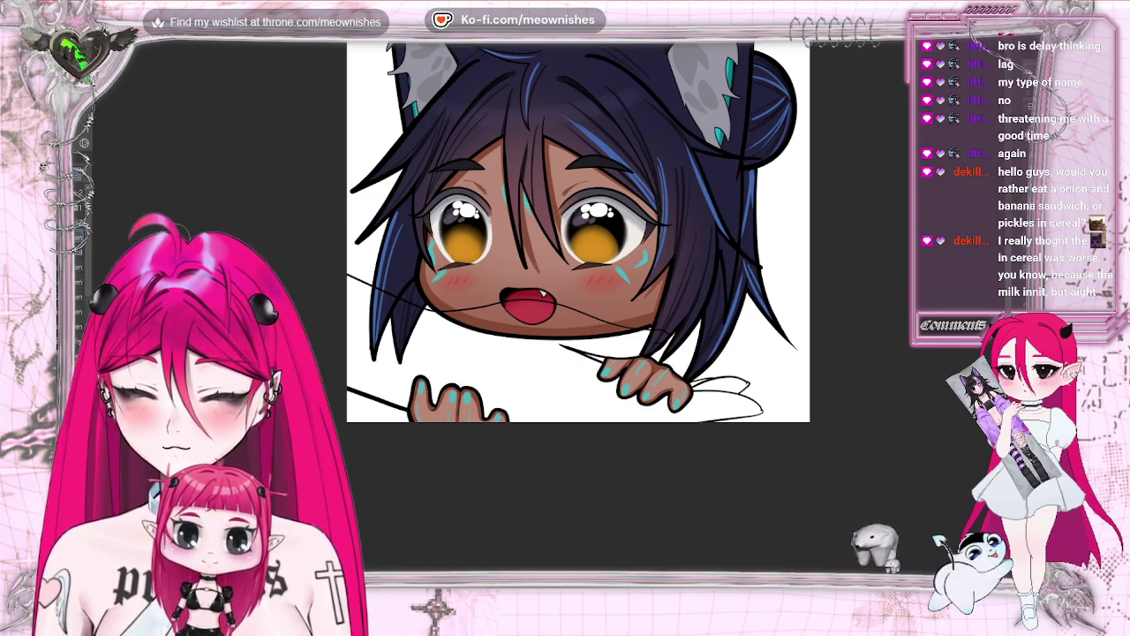
drag(346, 281, 431, 332)
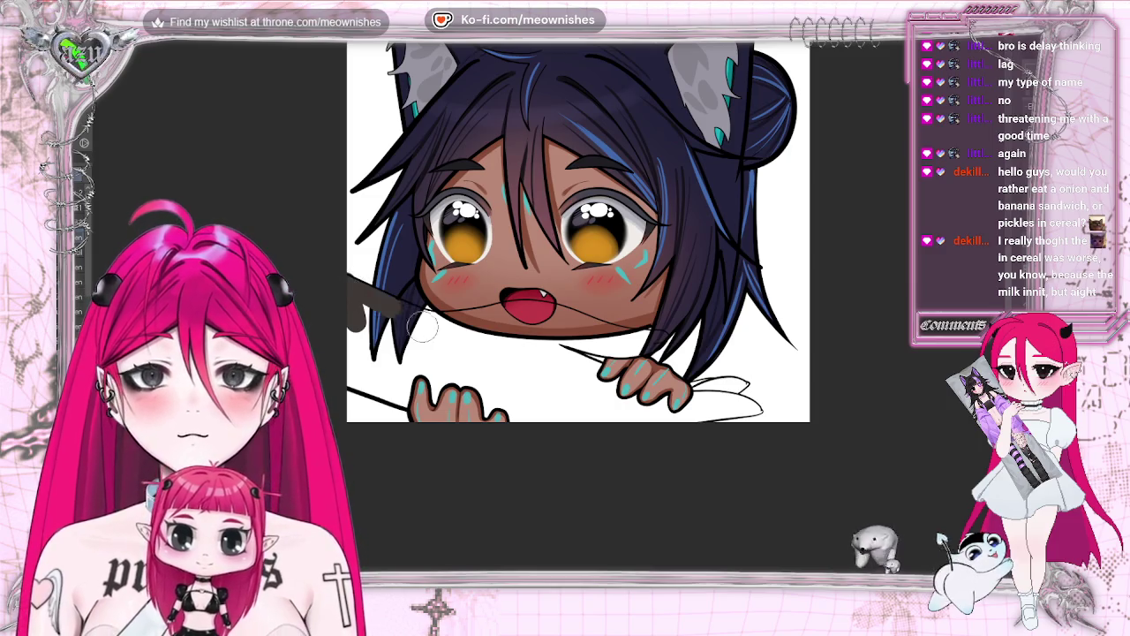
scroll(550, 300, up, 2)
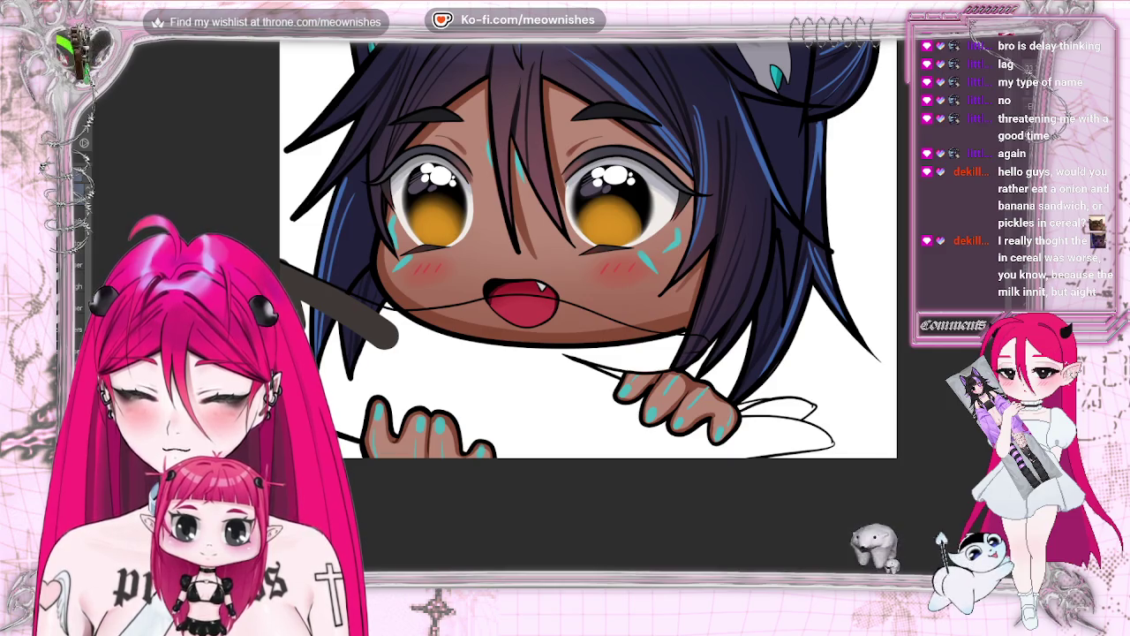
On the mirrored view, draw thick dark grey strokes under the chin and select the white area below
key(m)
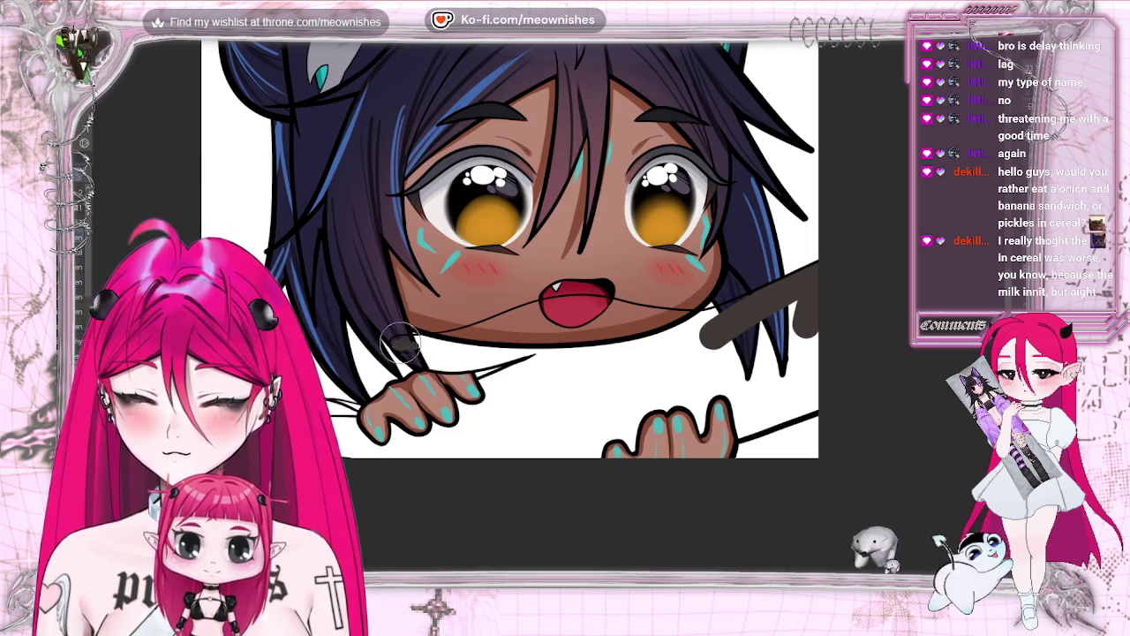
drag(395, 342, 521, 320)
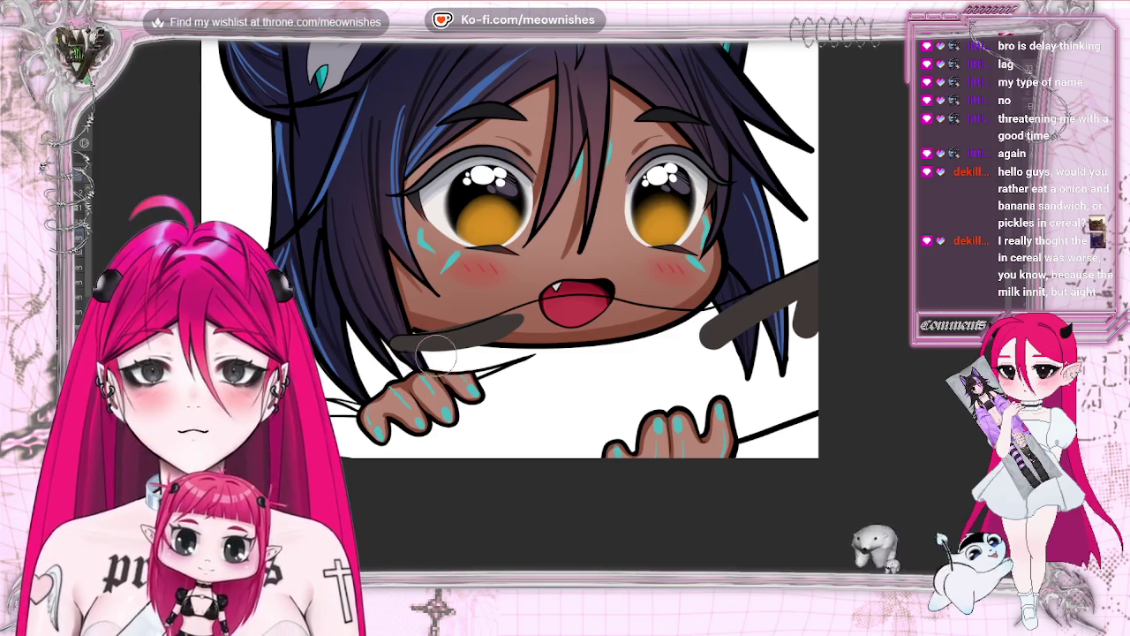
drag(436, 358, 539, 329)
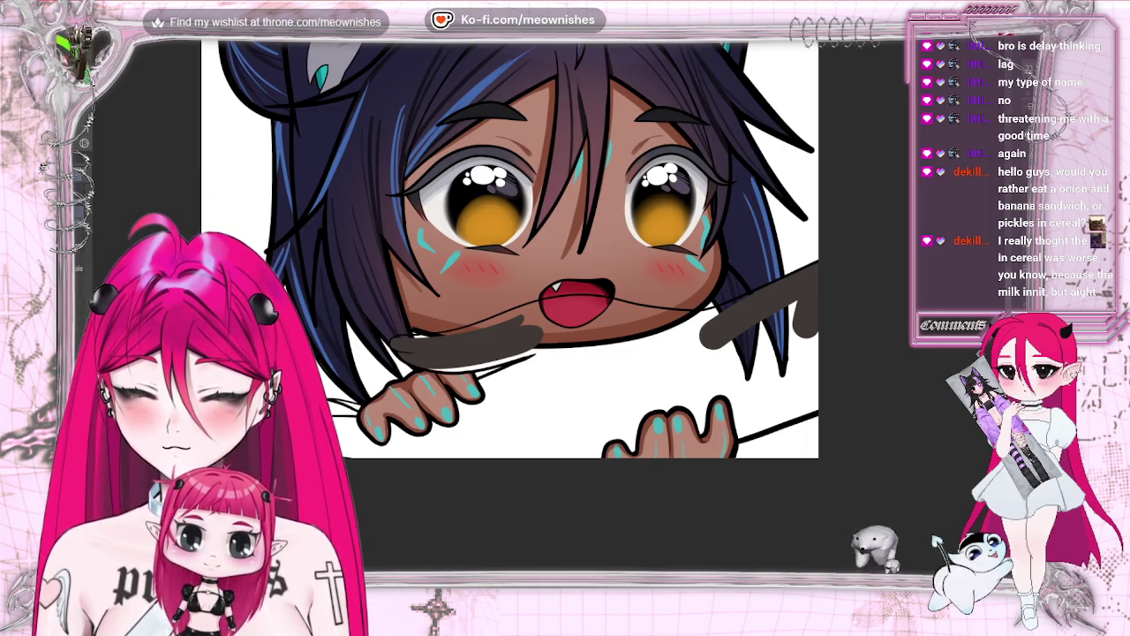
click(583, 379)
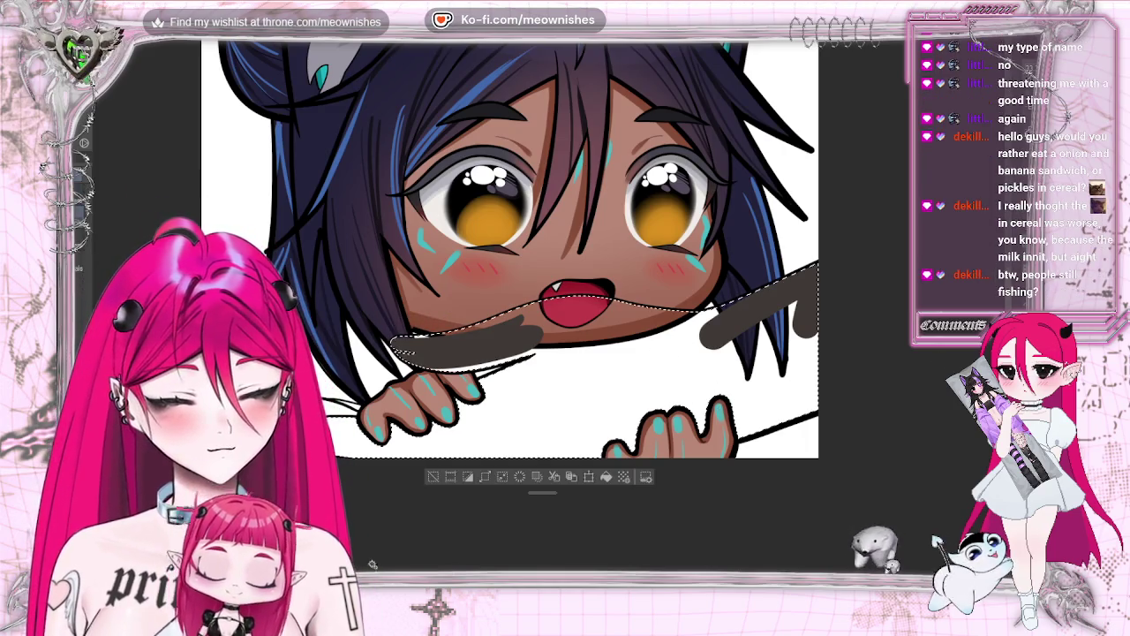
Add the left hand area to the selection, paint it dark brown with a large brush, and deselect
shift+click(347, 437)
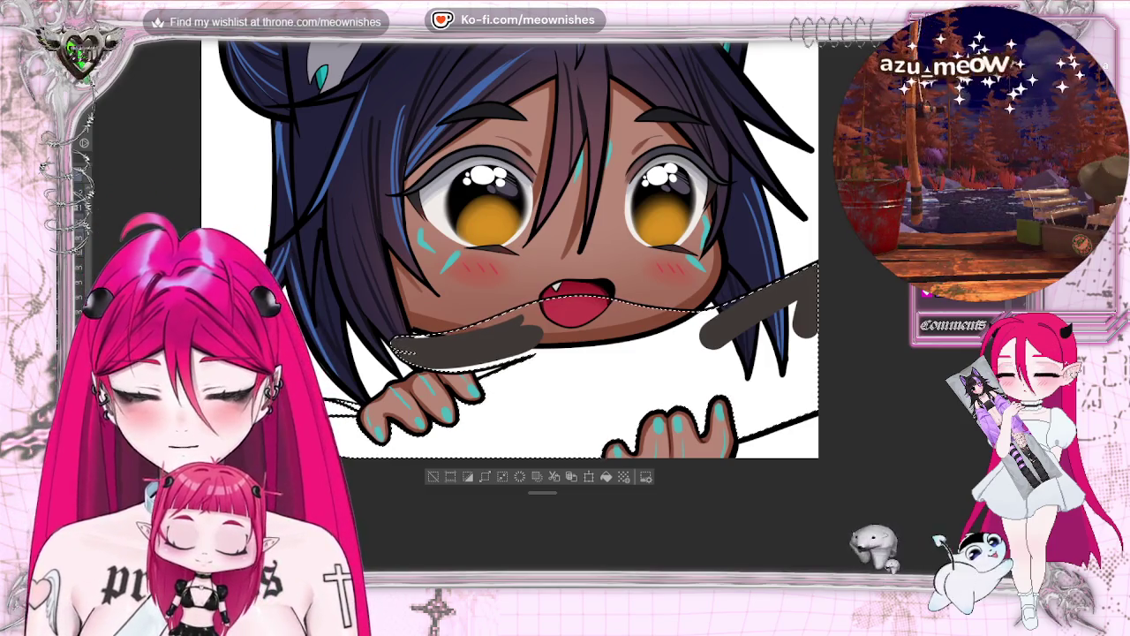
drag(635, 344, 256, 459)
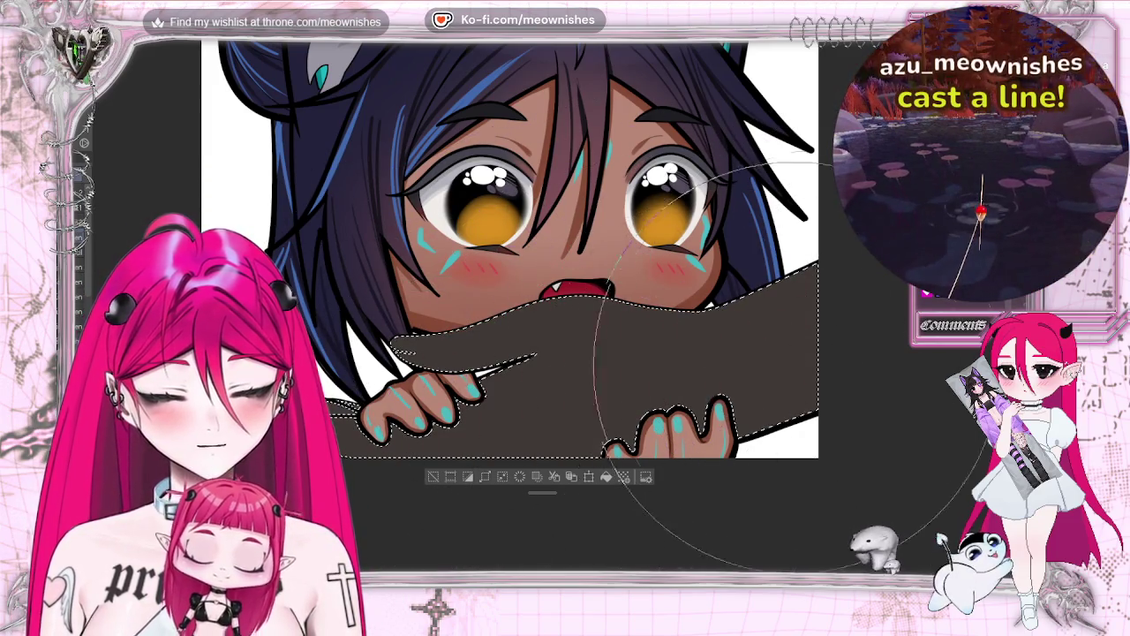
key(ctrl+d)
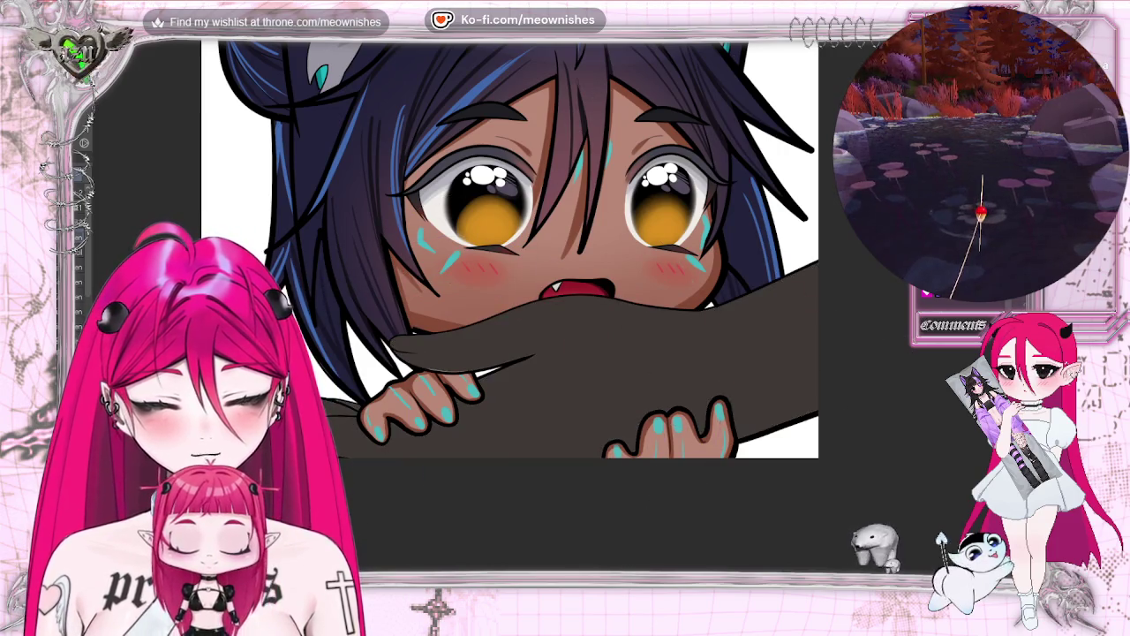
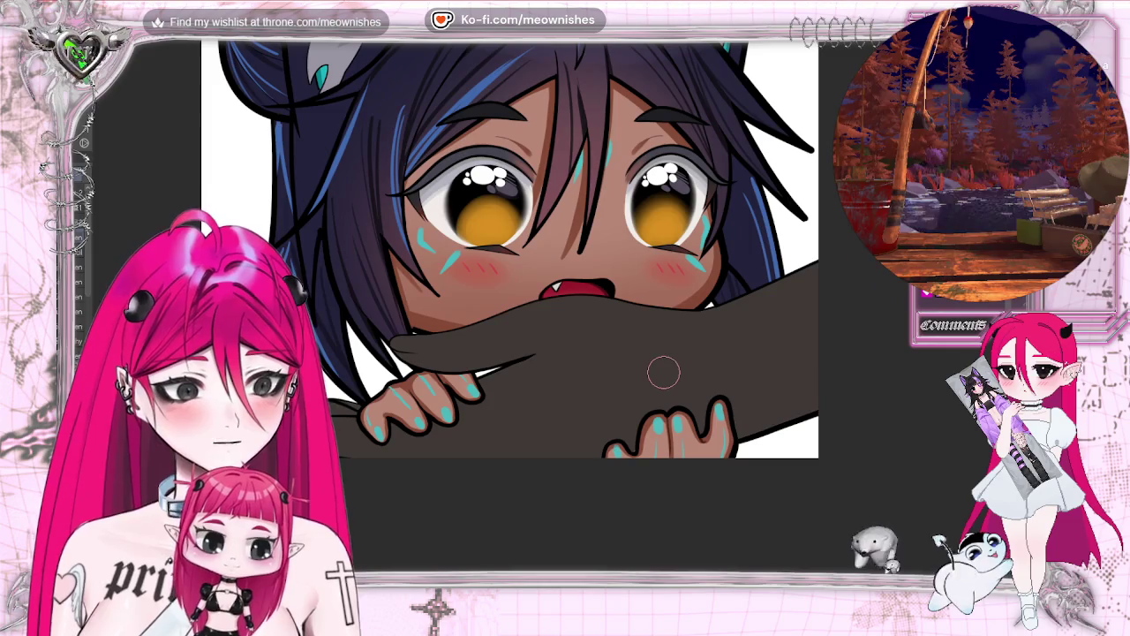
Fit the emote to the window, then paint over the whole dark arm and hand in light skin tone
scroll(664, 372, down, 2)
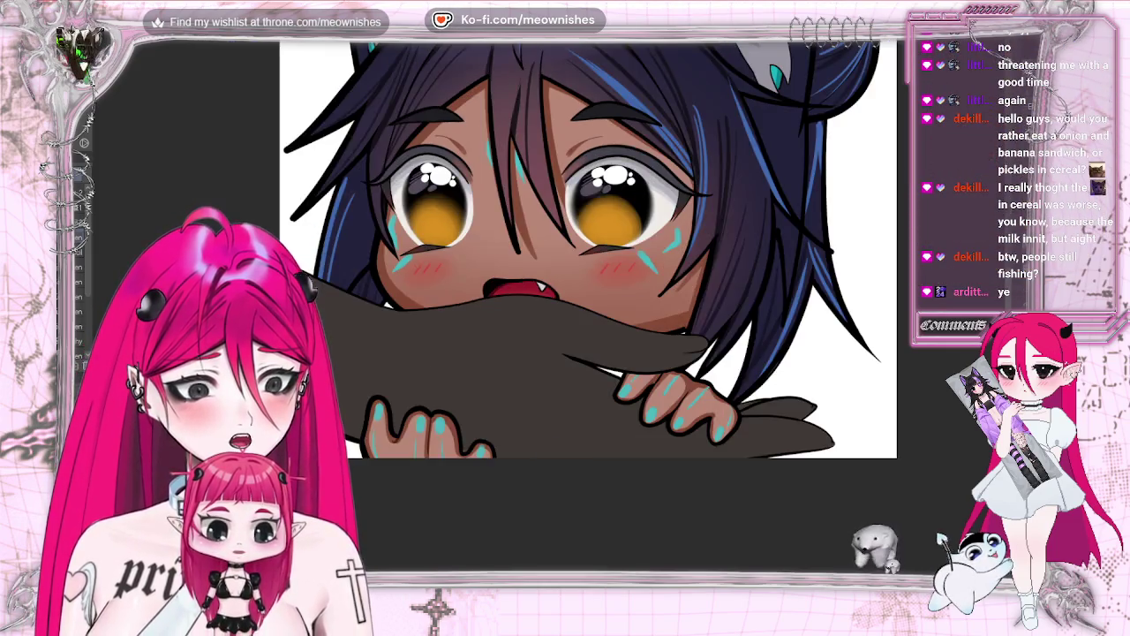
scroll(664, 372, down, 8)
scroll(549, 309, down, 2)
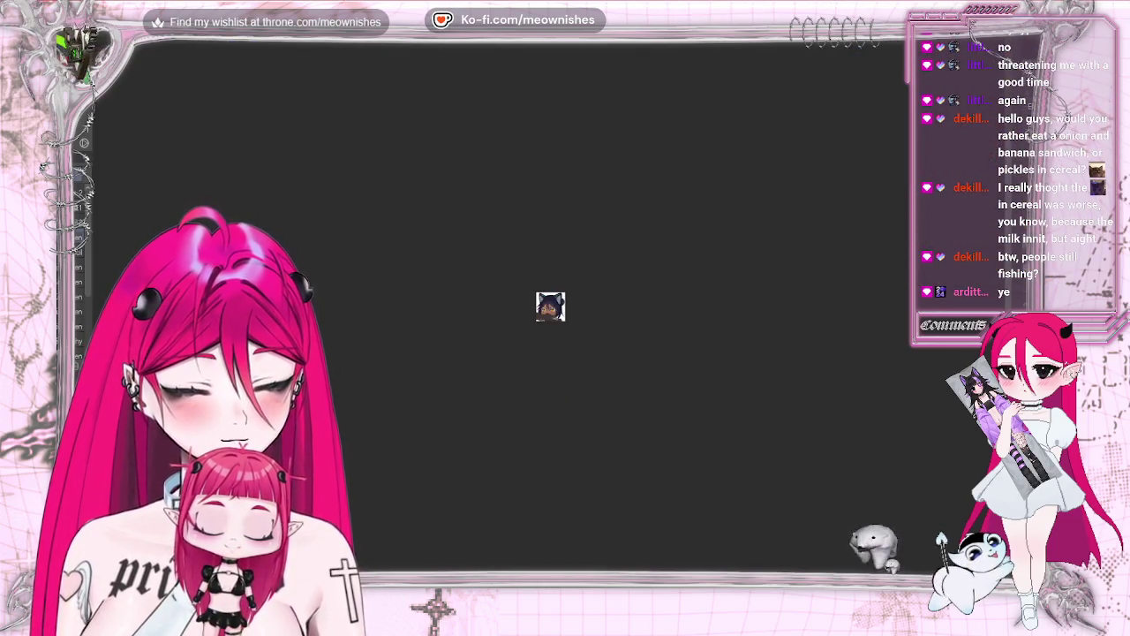
scroll(548, 313, up, 4)
scroll(548, 314, up, 2)
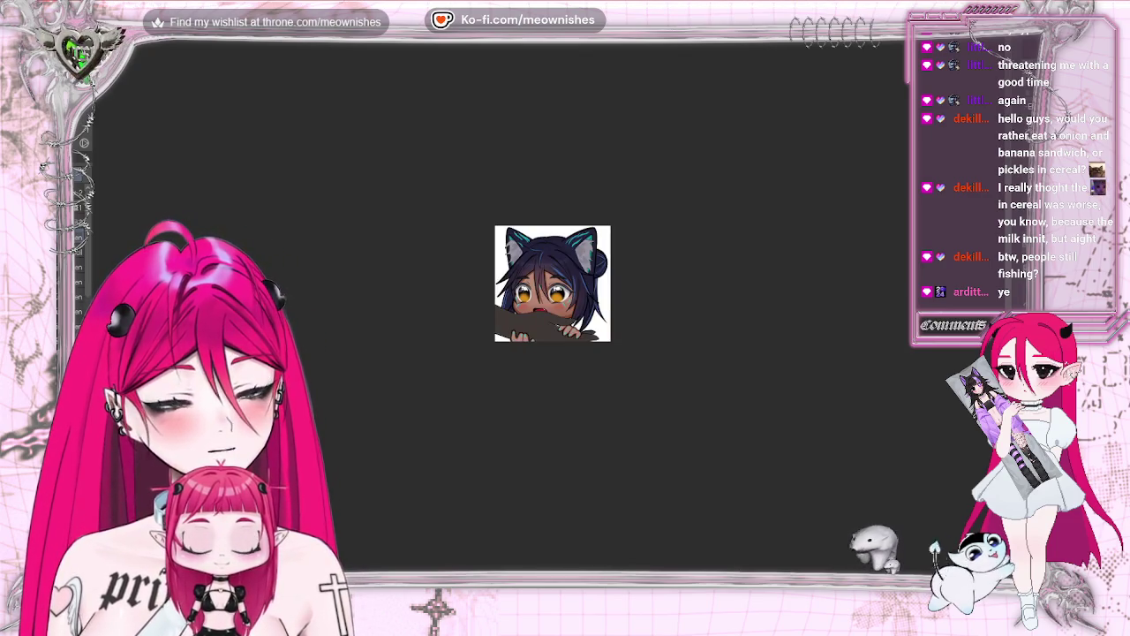
scroll(547, 313, up, 2)
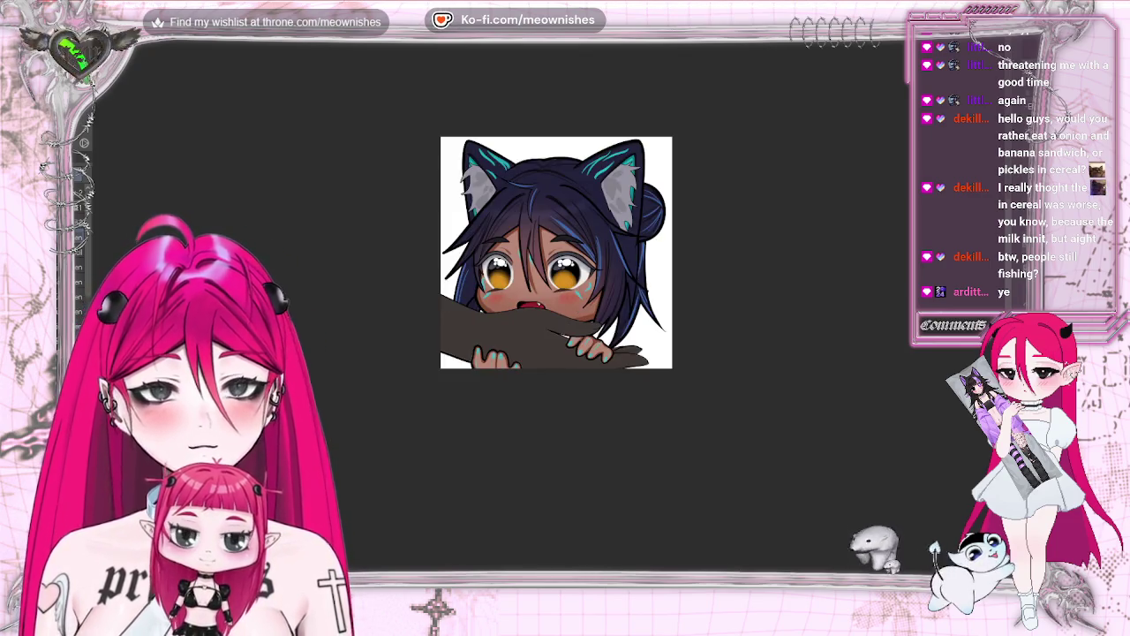
scroll(549, 315, up, 2)
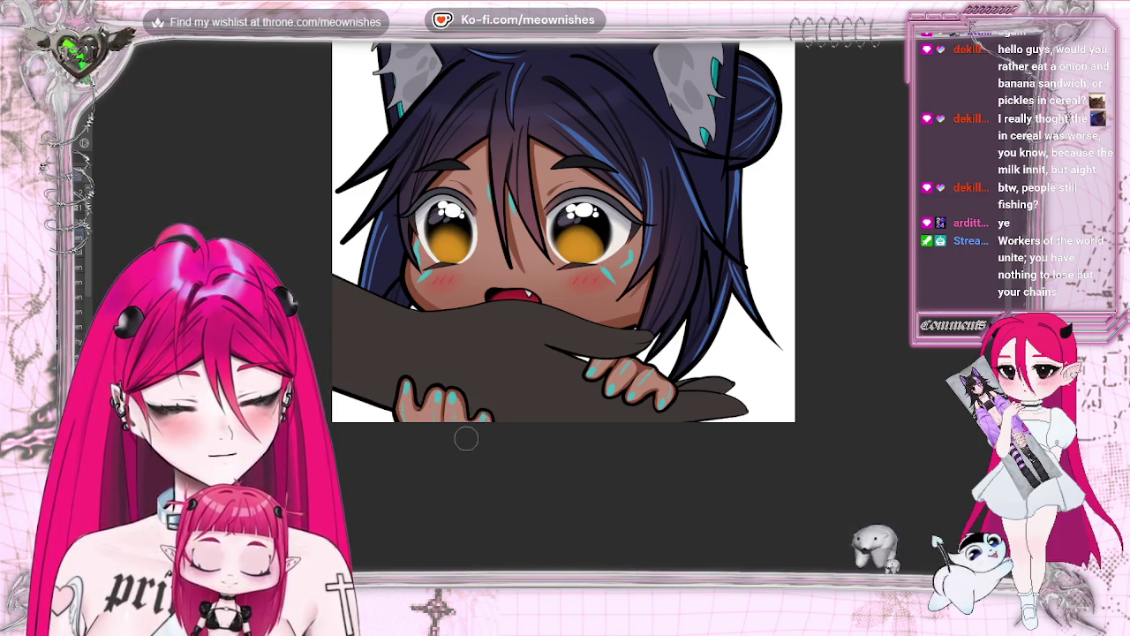
scroll(549, 314, up, 1)
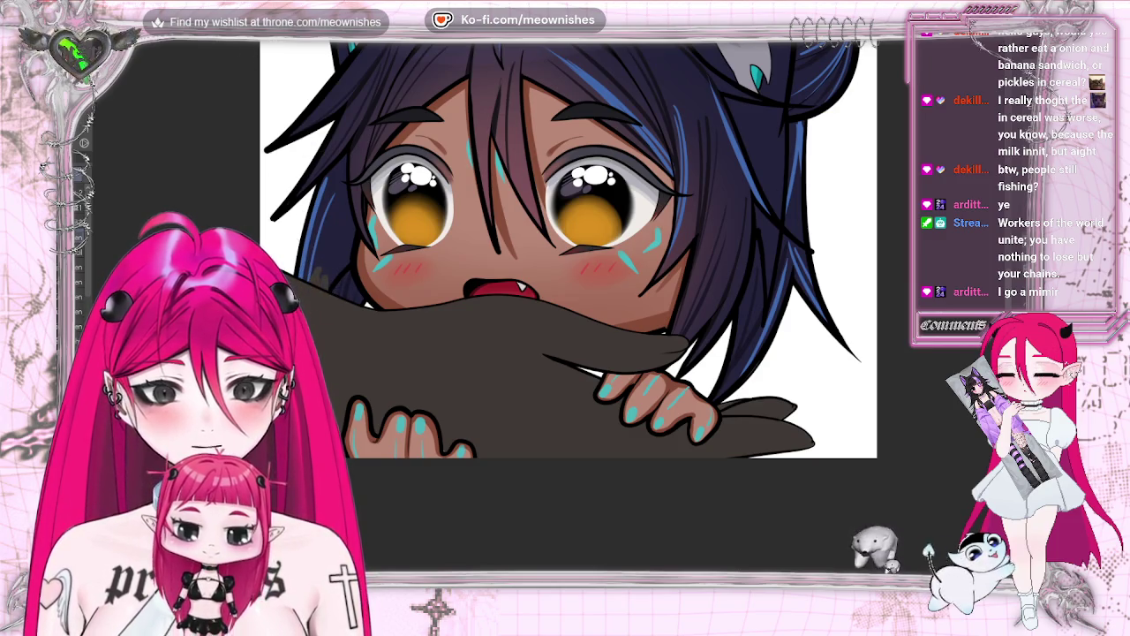
key(ctrl+alt+0)
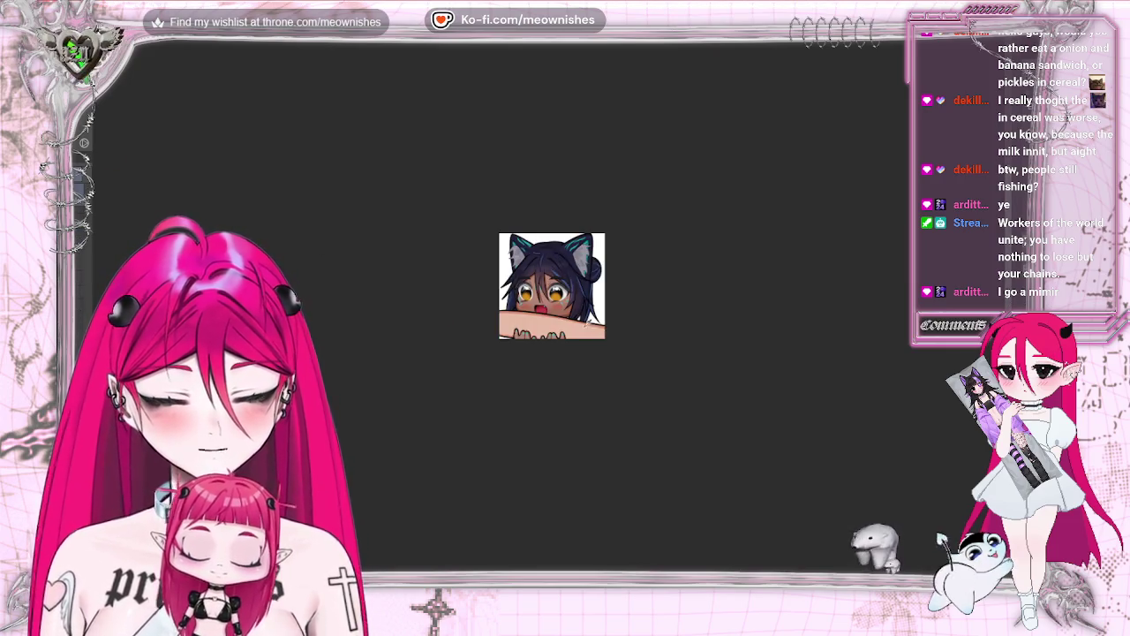
scroll(549, 313, up, 2)
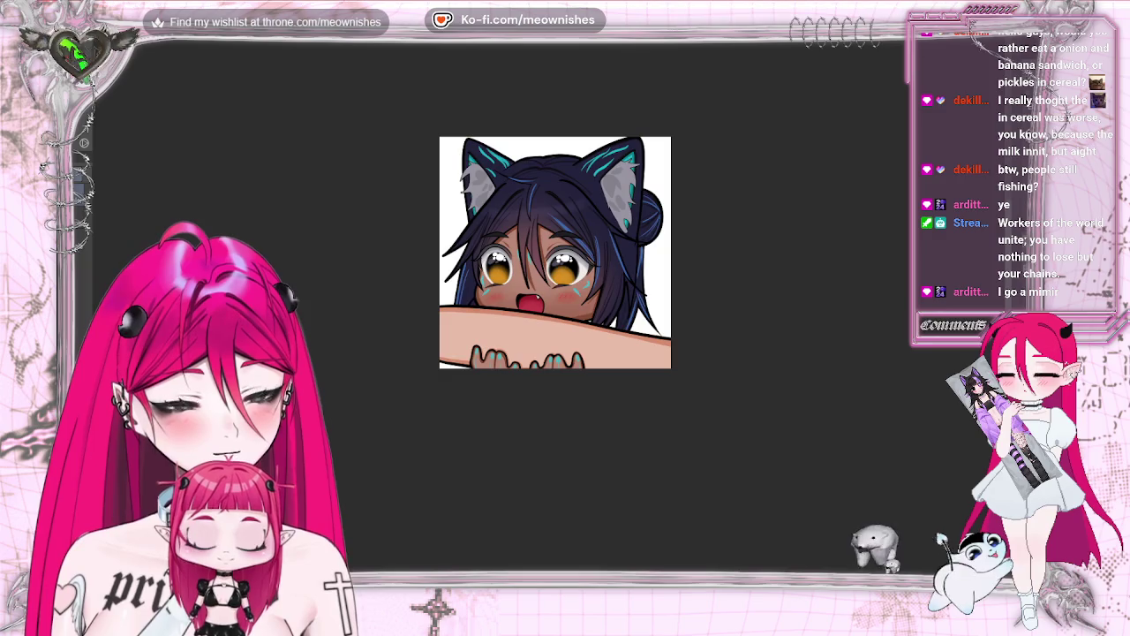
scroll(549, 313, up, 2)
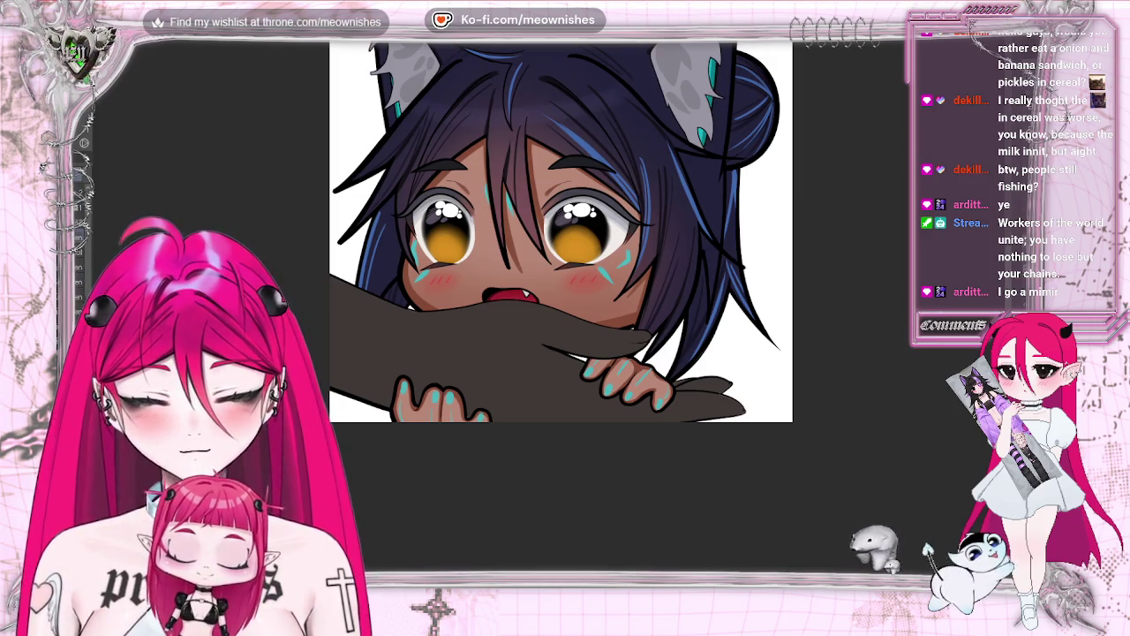
mouse_move(883, 454)
mouse_down()
mouse_move(552, 385)
mouse_move(832, 379)
mouse_up()
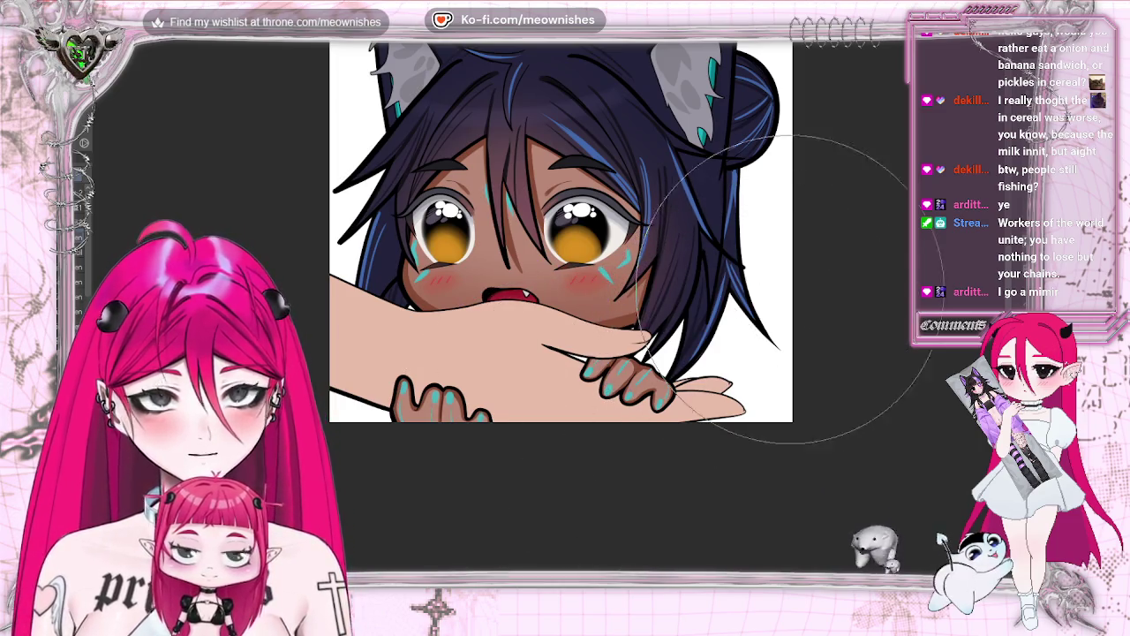
Compare the emote with and without the arm, then fit it small in the window
scroll(548, 309, down, 10)
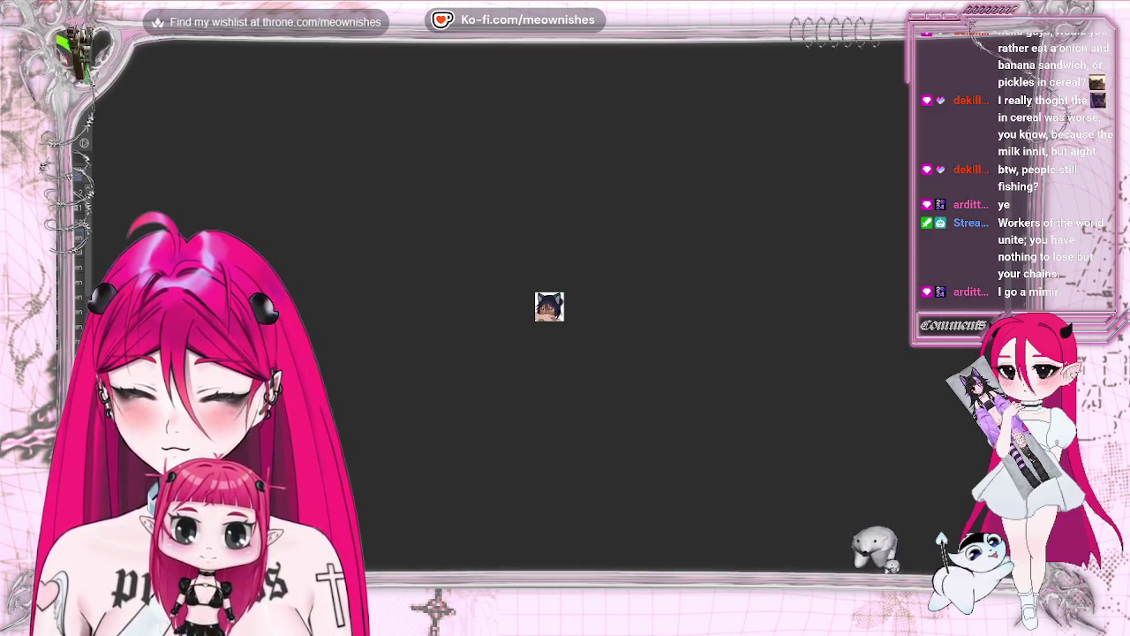
scroll(547, 300, up, 2)
scroll(547, 283, up, 3)
scroll(552, 327, up, 5)
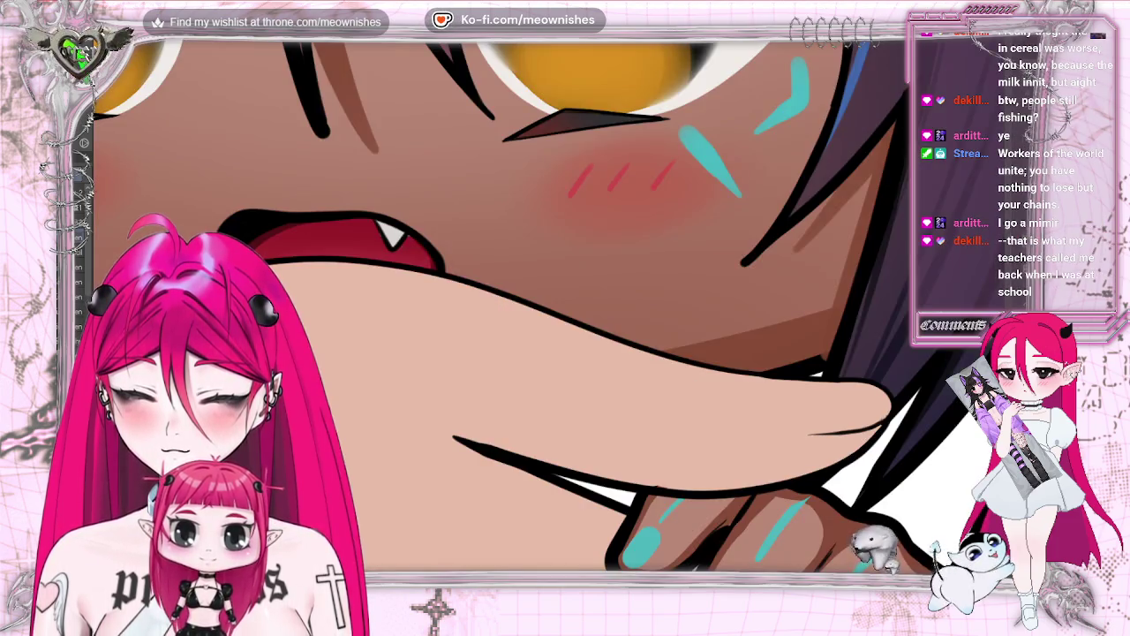
scroll(547, 305, down, 5)
scroll(547, 304, up, 3)
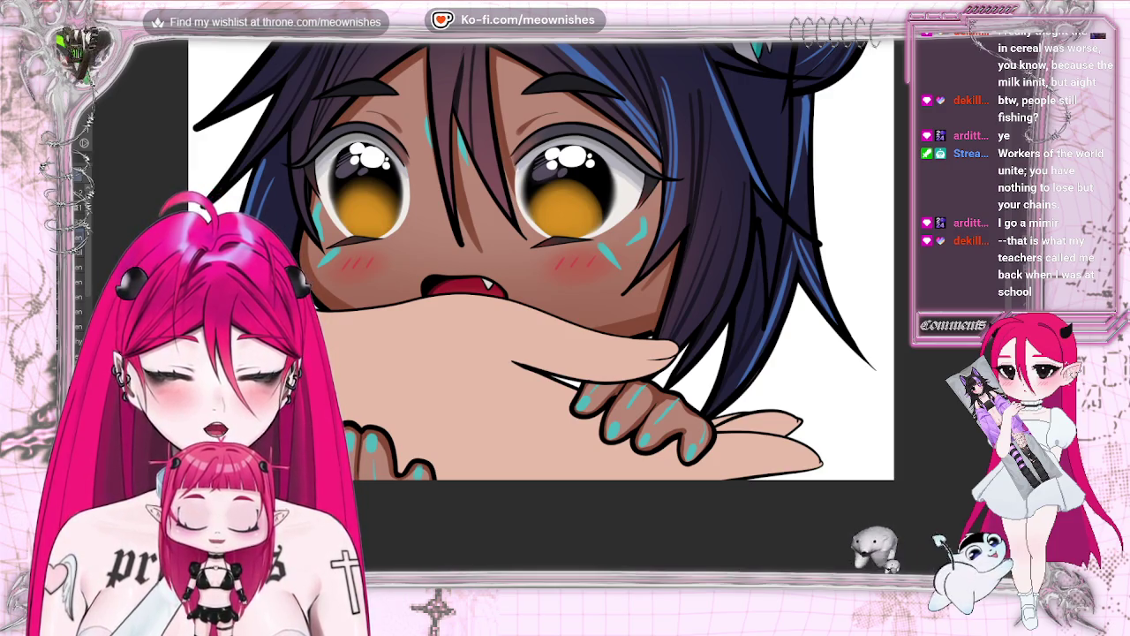
key(ctrl+z)
key(ctrl+y)
key(ctrl+alt+0)
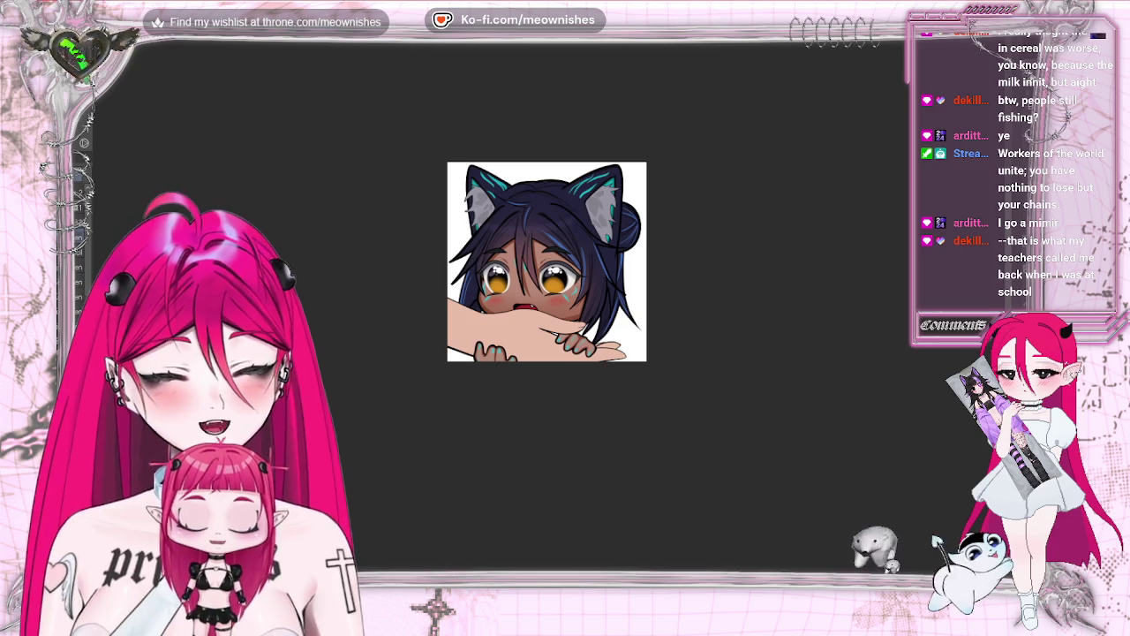
key(ctrl+t)
Stretch the arm slightly wider to the right and rotate it further counter-clockwise
mouse_move(625, 359)
mouse_down()
mouse_move(659, 346)
mouse_move(611, 350)
mouse_up()
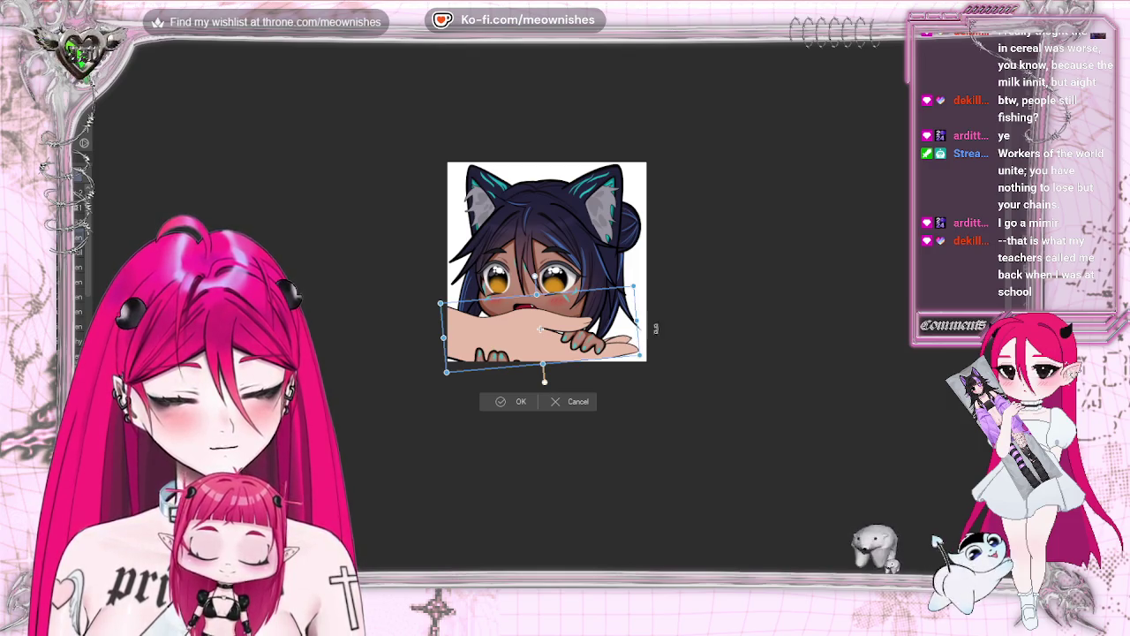
drag(673, 328, 669, 325)
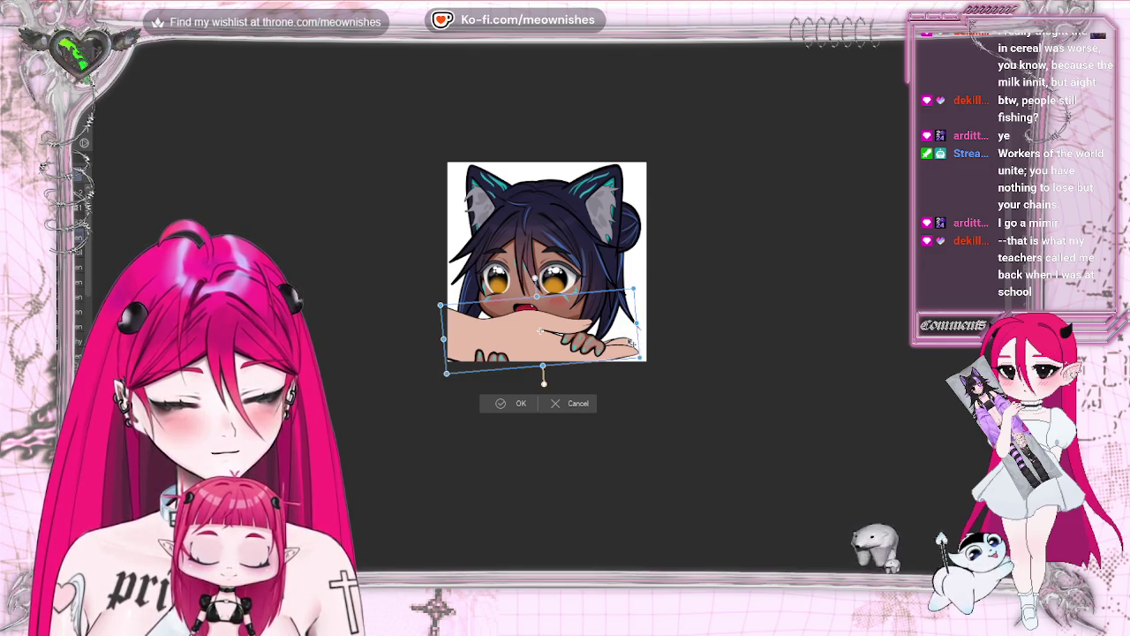
drag(631, 344, 647, 324)
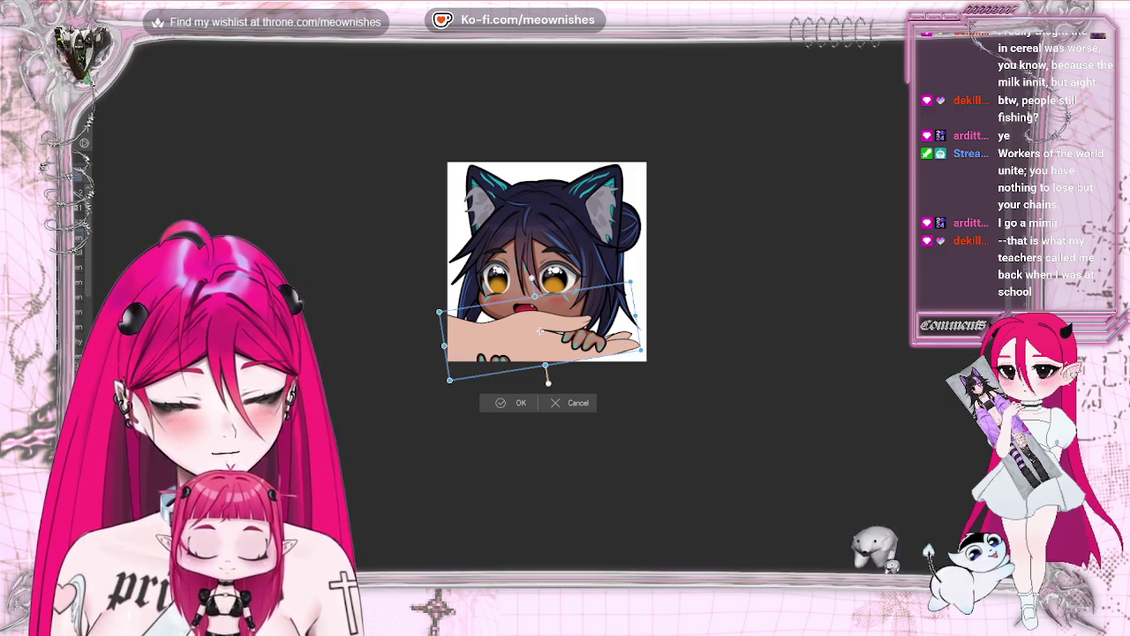
scroll(541, 329, down, 3)
scroll(540, 329, down, 2)
scroll(539, 333, up, 5)
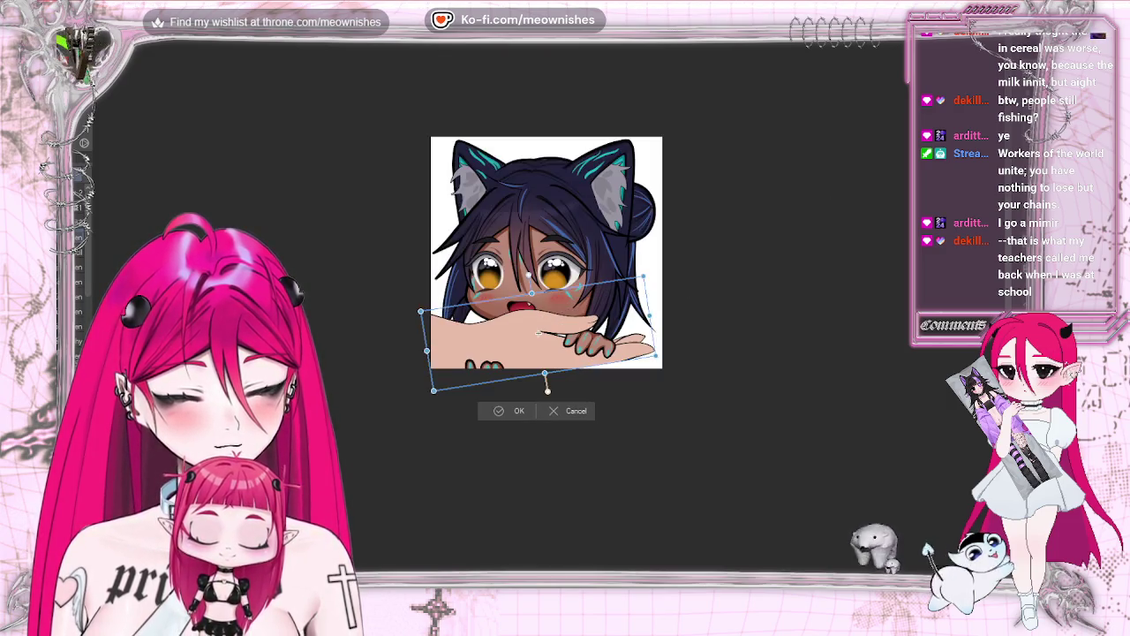
scroll(538, 334, up, 3)
Tilt and shift the arm until it sits just beneath the eyes, then confirm the transform
mouse_move(815, 328)
mouse_down()
mouse_move(605, 386)
mouse_move(612, 369)
mouse_move(589, 315)
mouse_move(606, 389)
mouse_move(617, 384)
mouse_up()
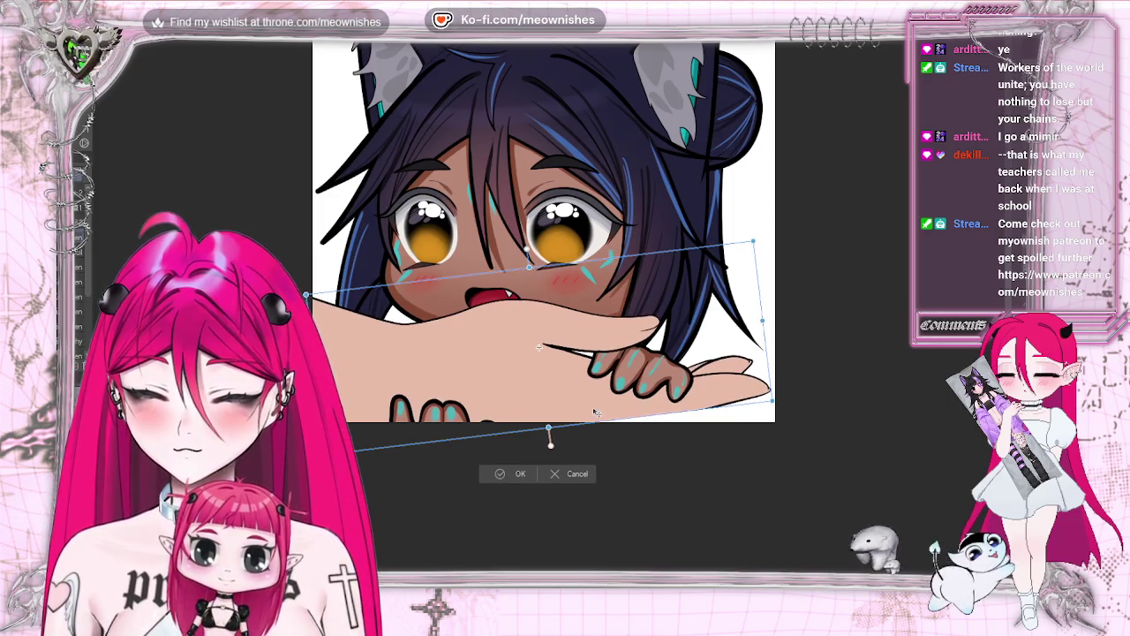
drag(588, 402, 581, 405)
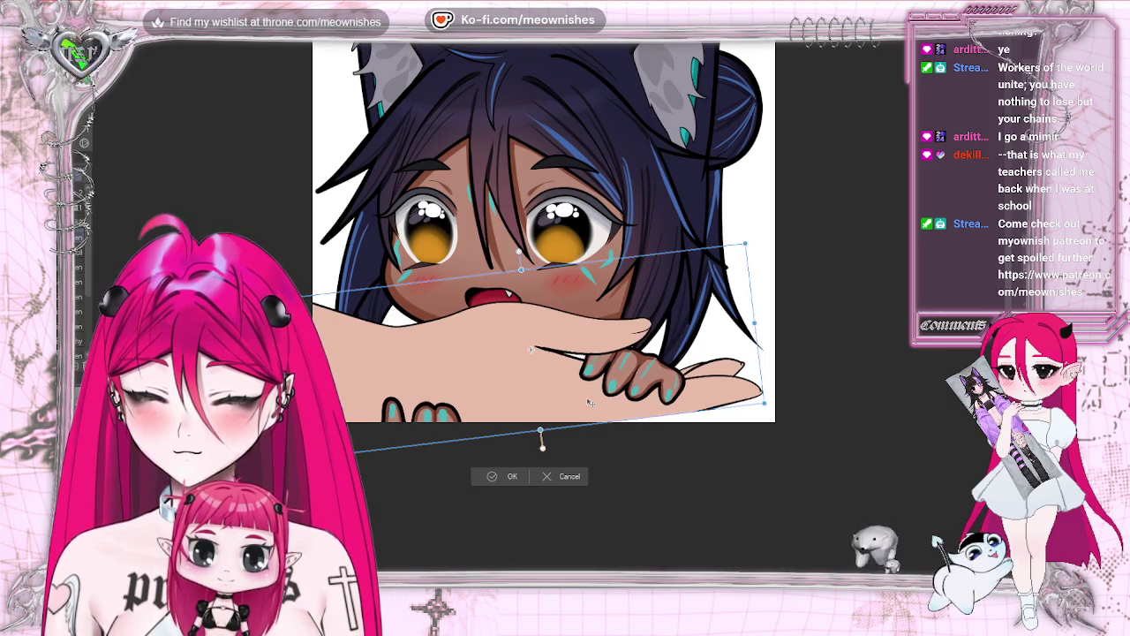
scroll(545, 324, down, 5)
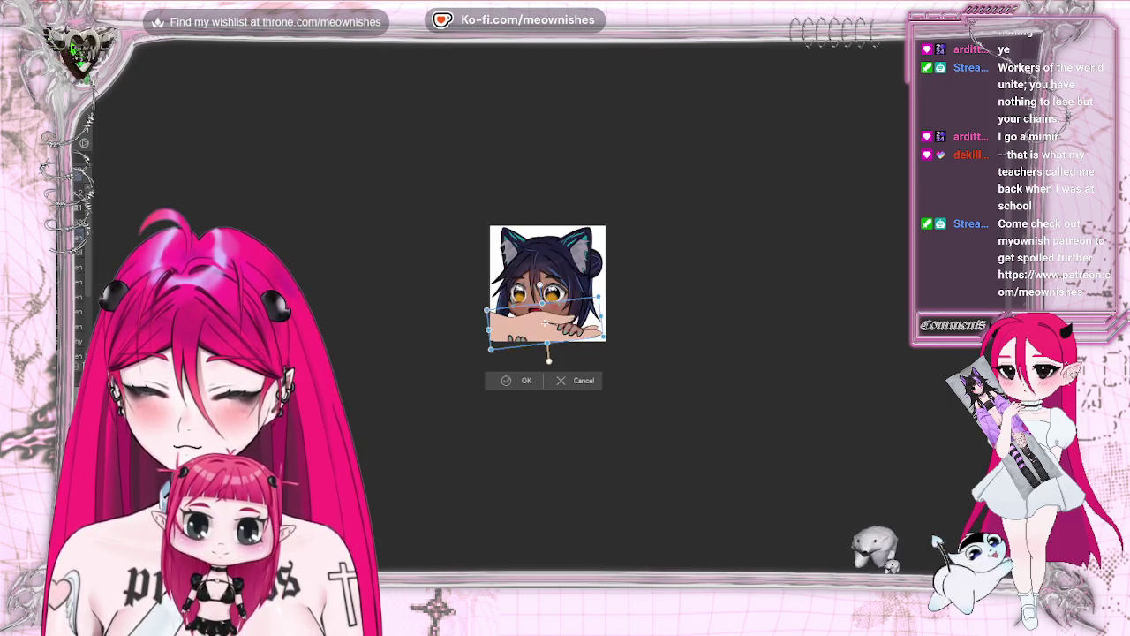
scroll(545, 323, up, 3)
scroll(538, 336, up, 2)
mouse_move(699, 329)
mouse_down()
mouse_move(689, 325)
mouse_move(700, 293)
mouse_up()
key(ctrl+minus)
key(ctrl+minus)
key(ctrl+minus)
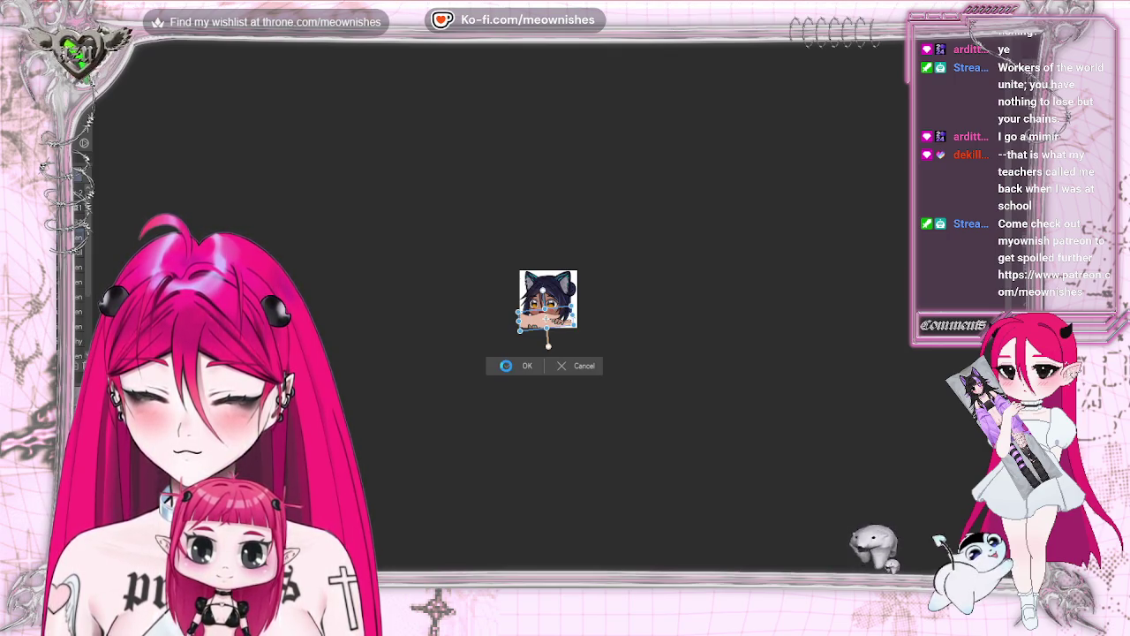
key(Return)
Check the emote at tiny size and mirrored, then zoom in close on the hand
key(ctrl+minus)
key(ctrl+minus)
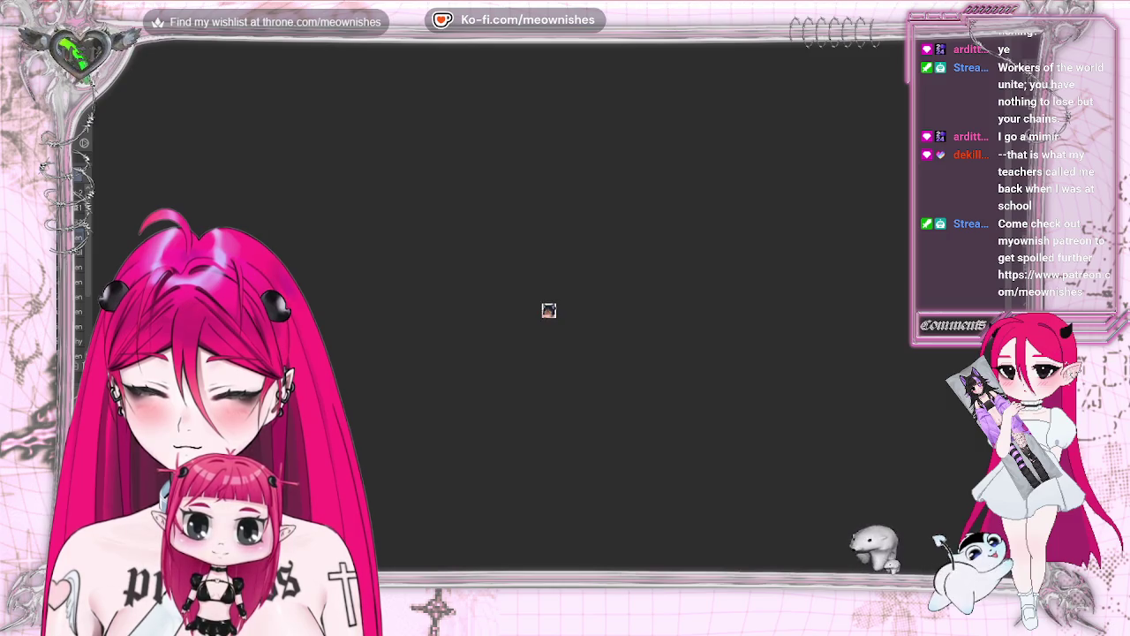
key(ctrl+plus)
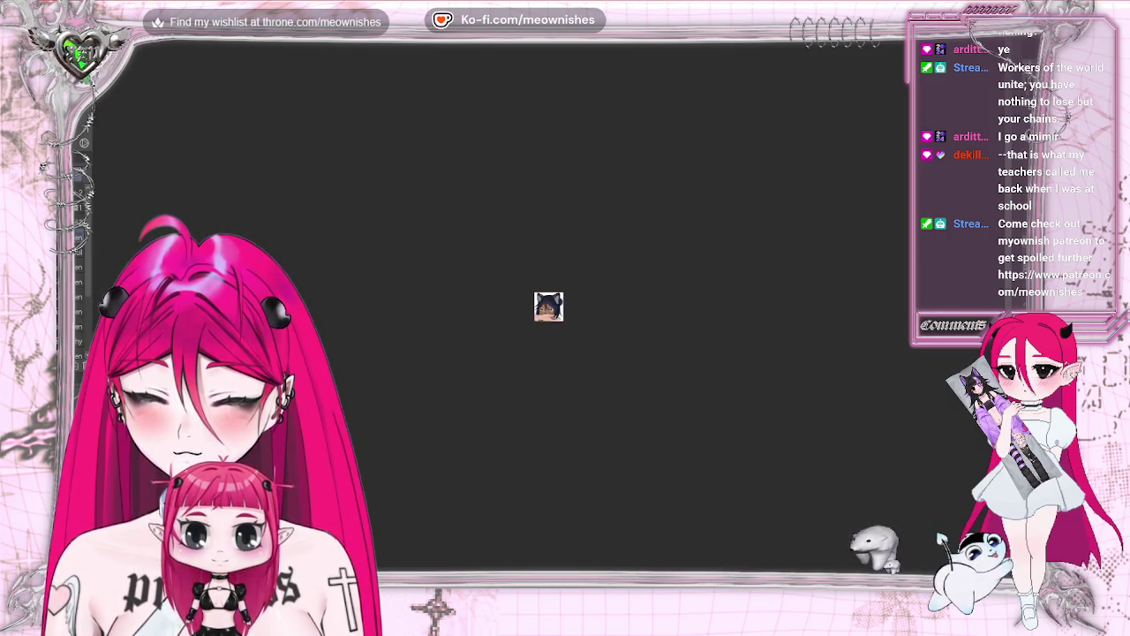
key(ctrl+plus)
key(ctrl+plus)
key(ctrl+plus)
key(m)
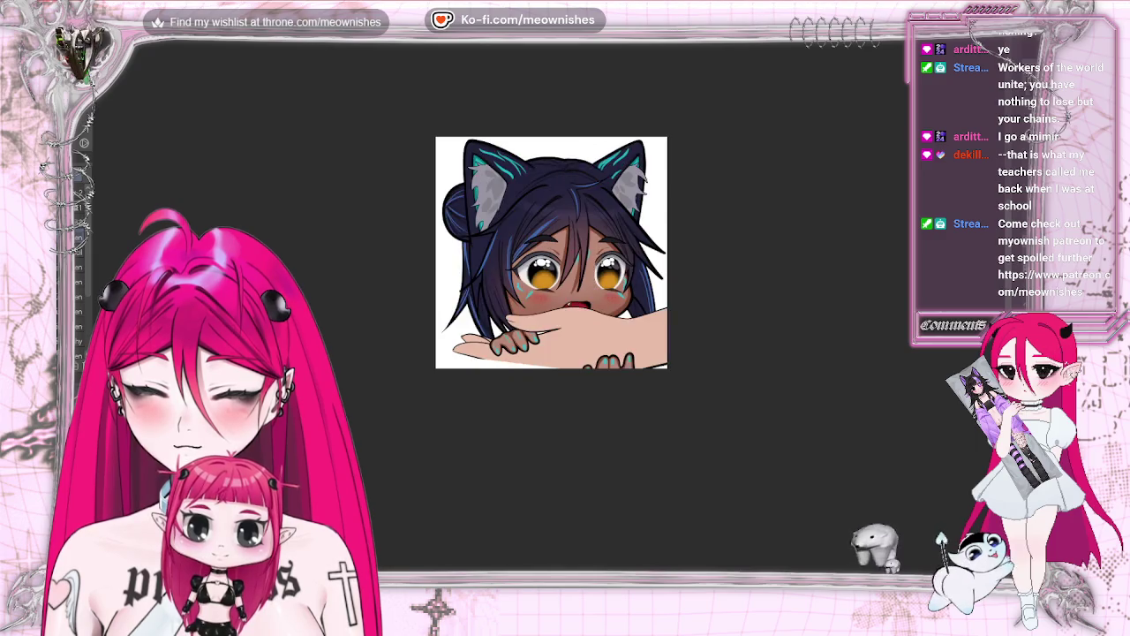
key(m)
key(ctrl+plus)
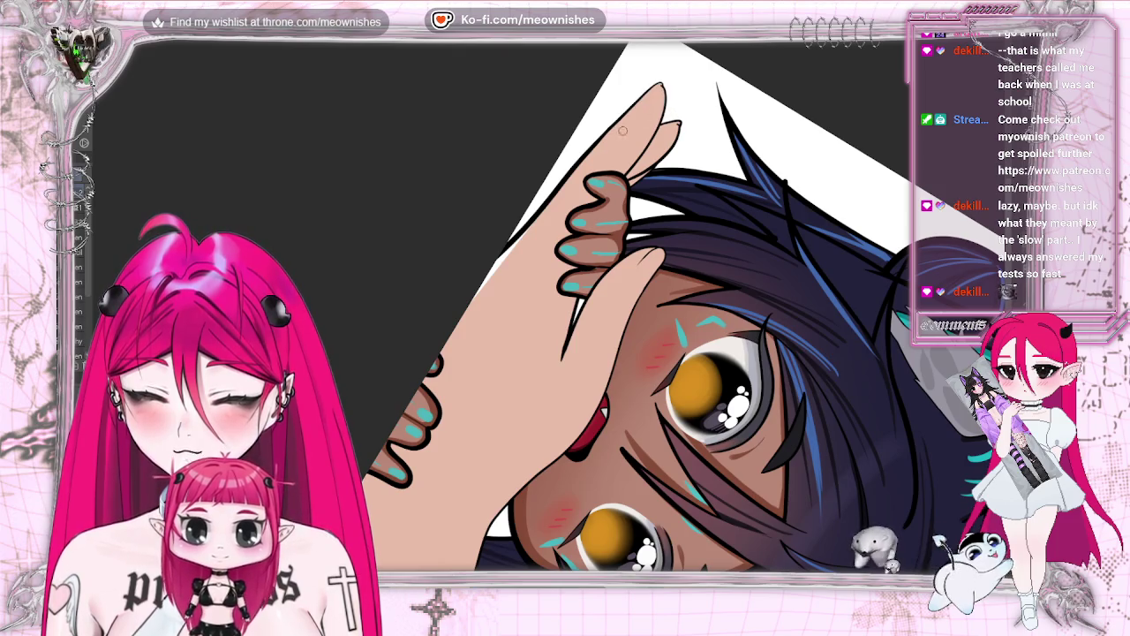
Ink a dark line along the hand's upper edge toward the fingertip, discarding a trial finger line
drag(505, 248, 642, 93)
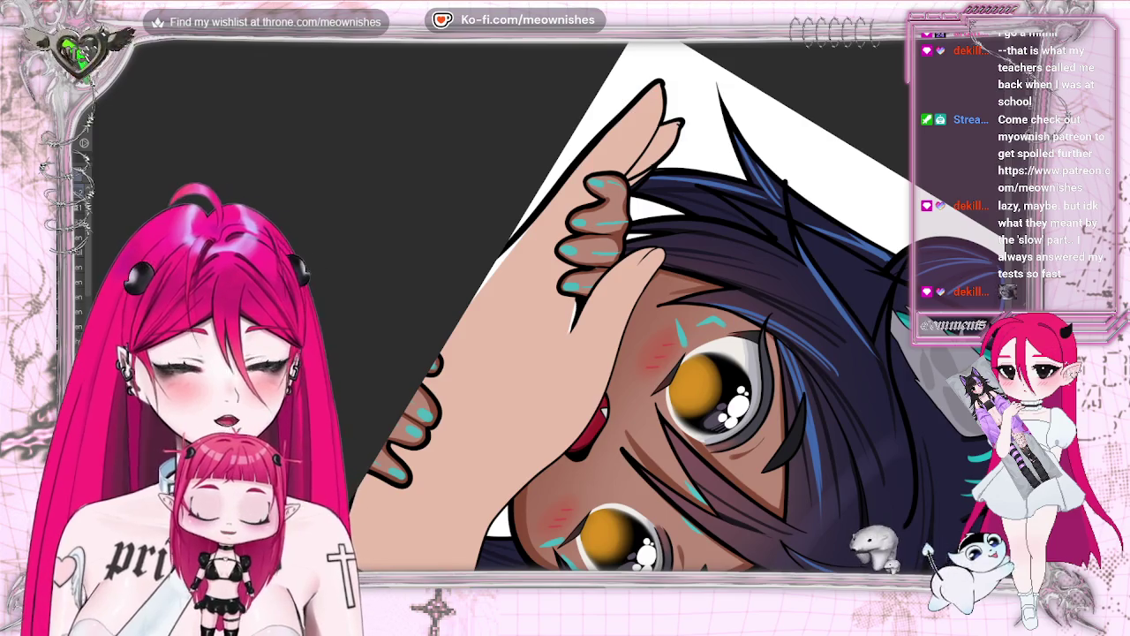
drag(576, 313, 545, 395)
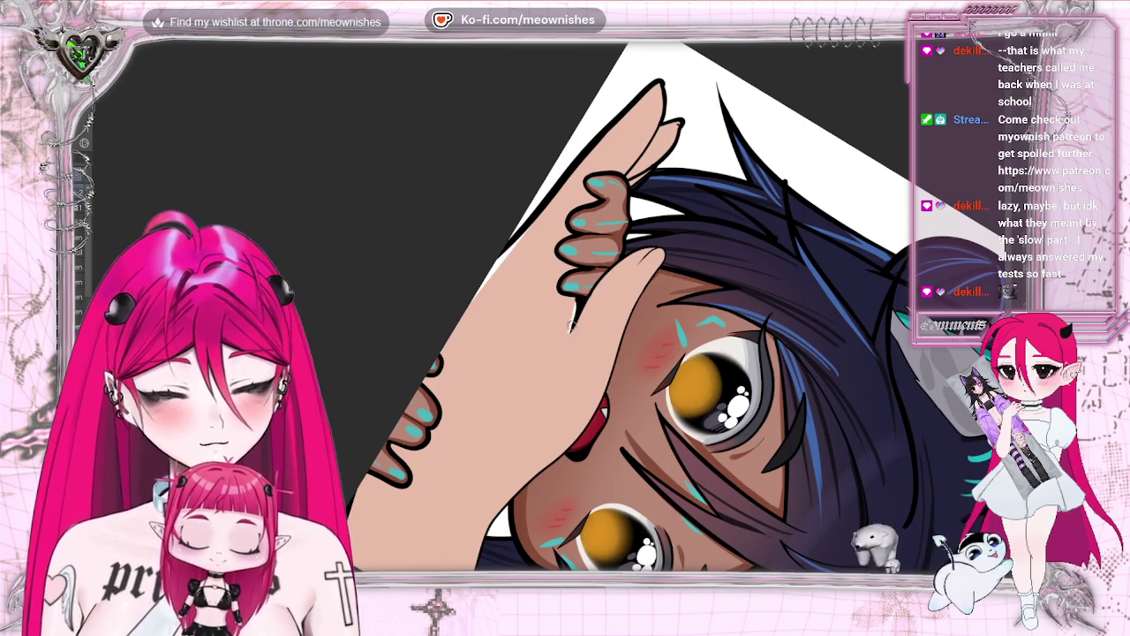
key(ctrl+z)
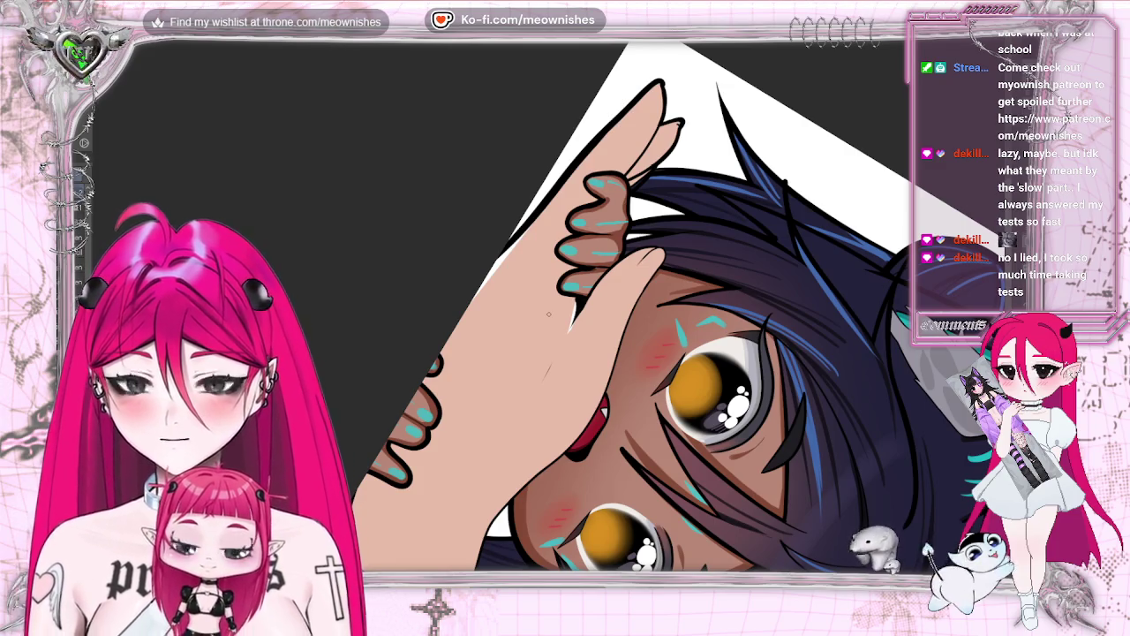
key(ctrl+0)
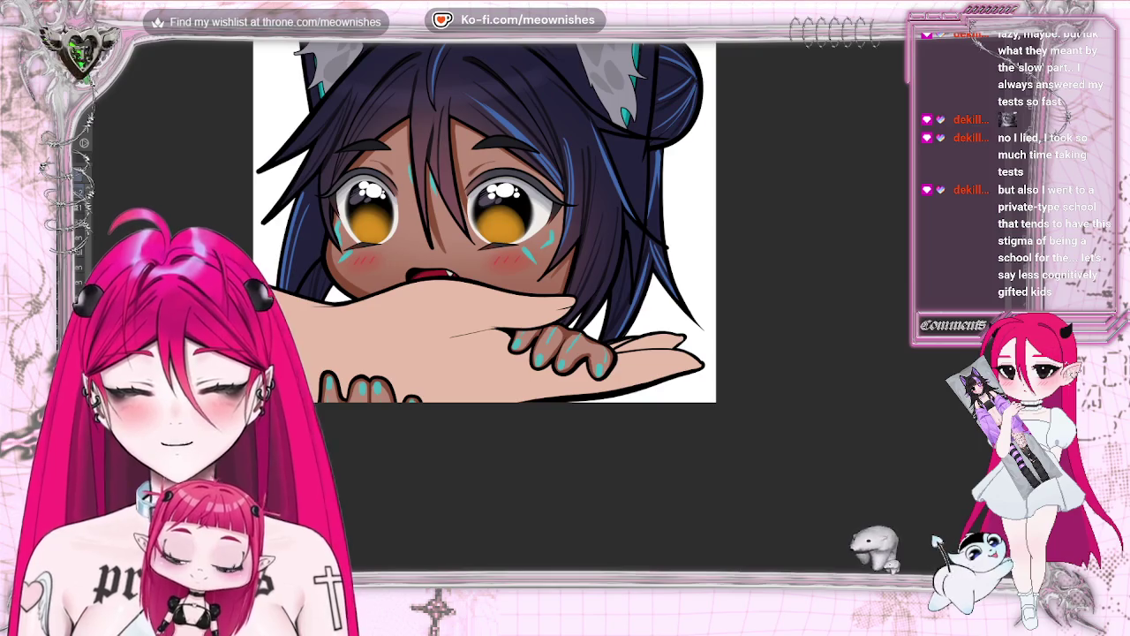
Darken the hand crease and thumb outline, checking the lines in mirrored view
key(m)
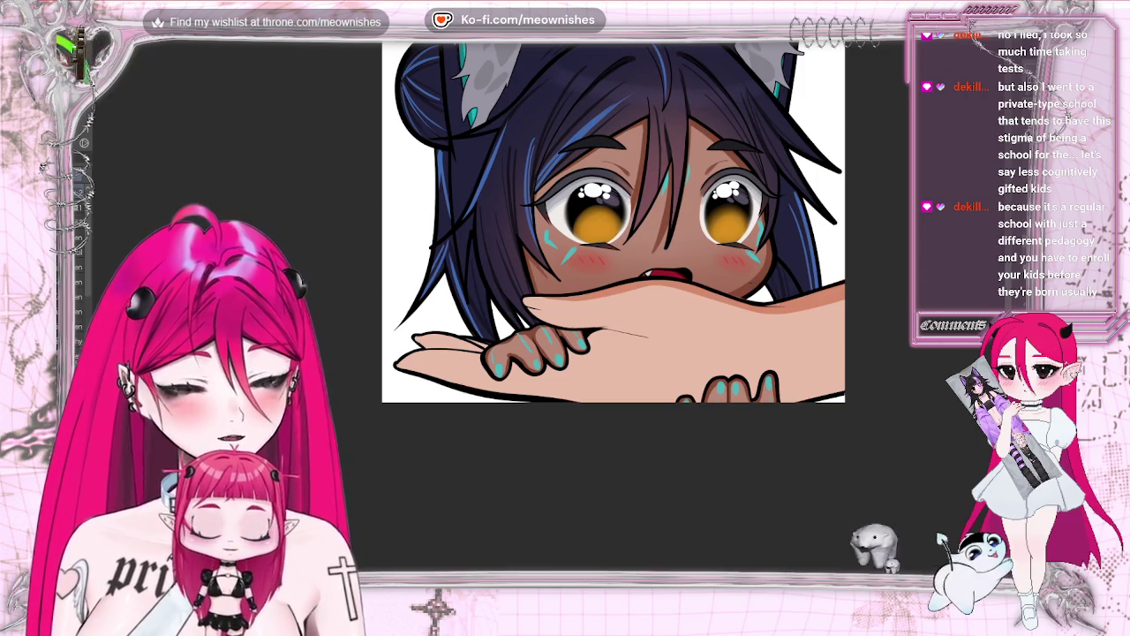
key(m)
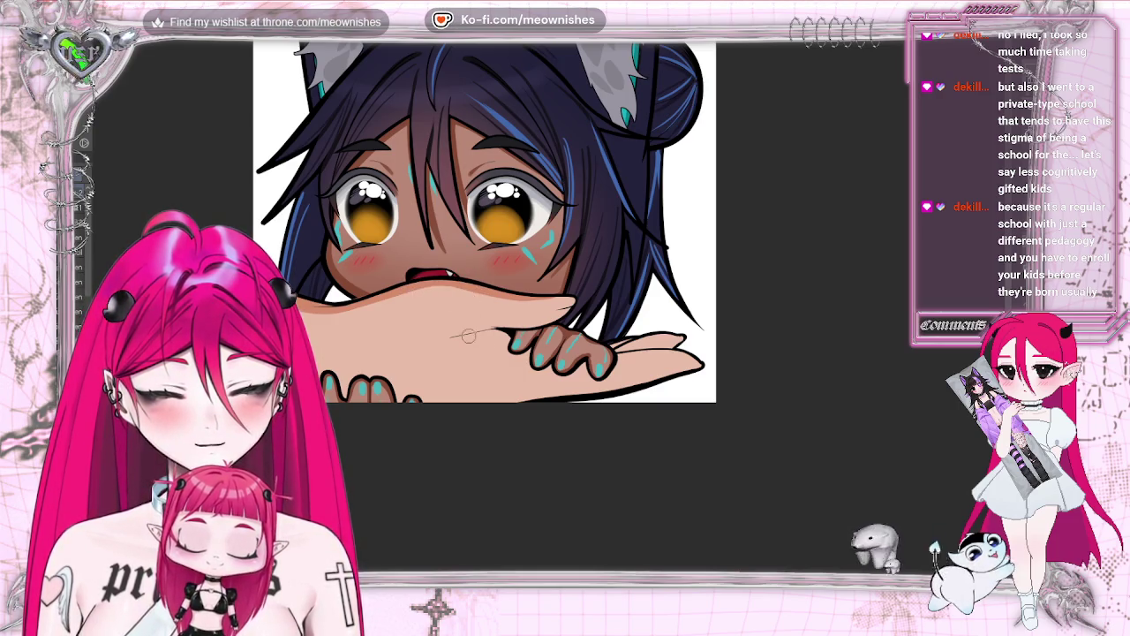
drag(444, 337, 563, 312)
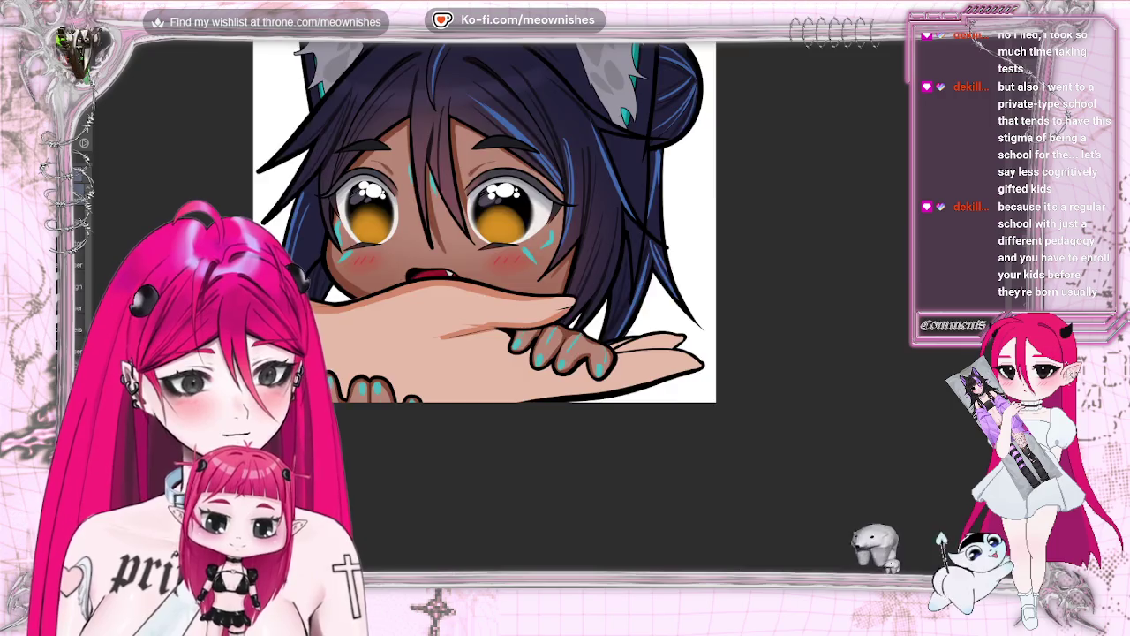
key(m)
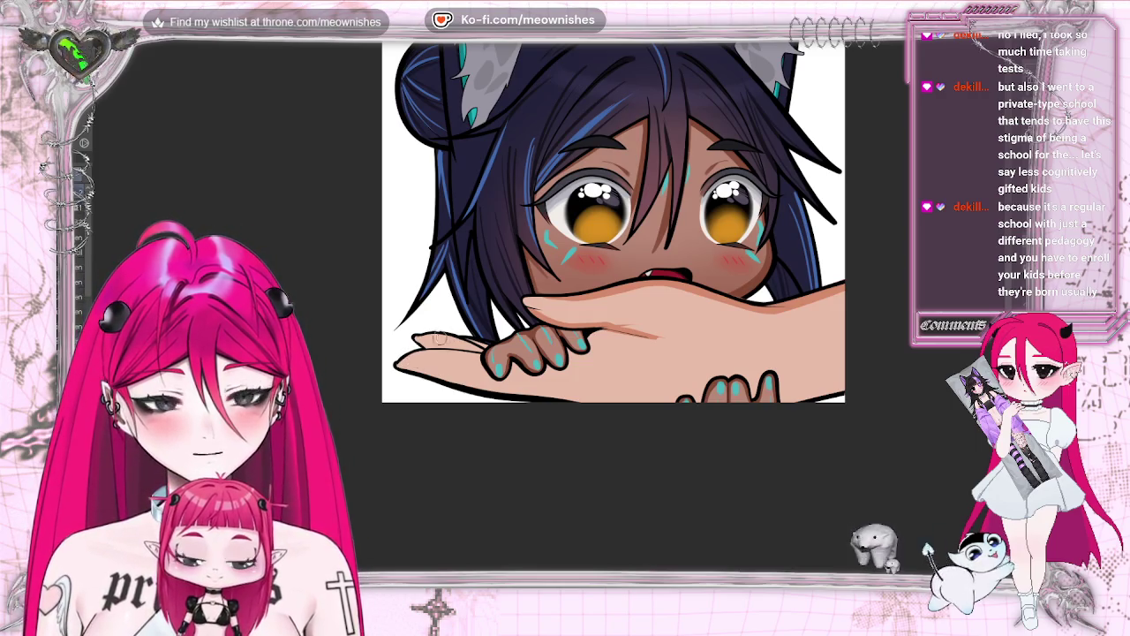
mouse_move(417, 336)
mouse_down()
mouse_move(448, 339)
mouse_move(423, 349)
mouse_move(477, 347)
mouse_up()
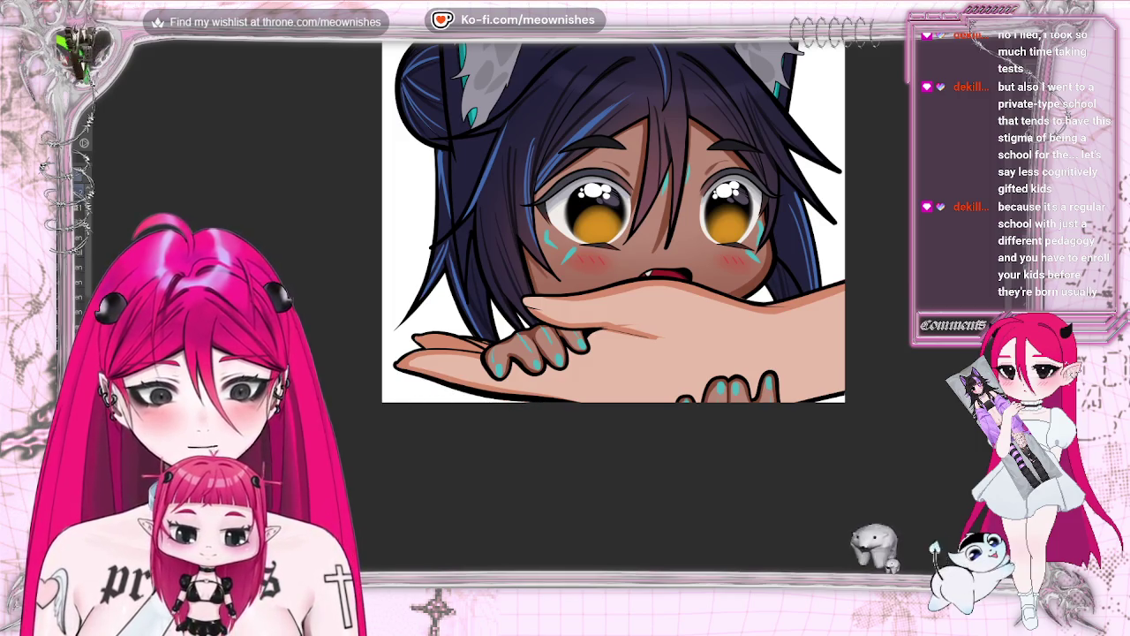
key(m)
key(ctrl+minus)
key(ctrl+minus)
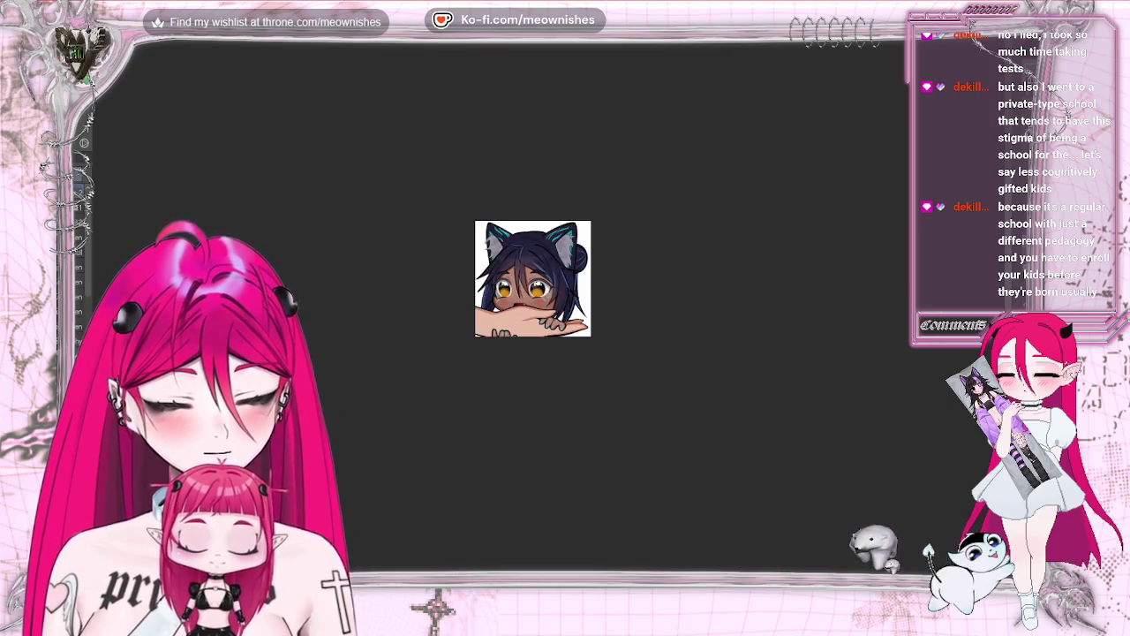
key(ctrl+plus)
key(ctrl+plus)
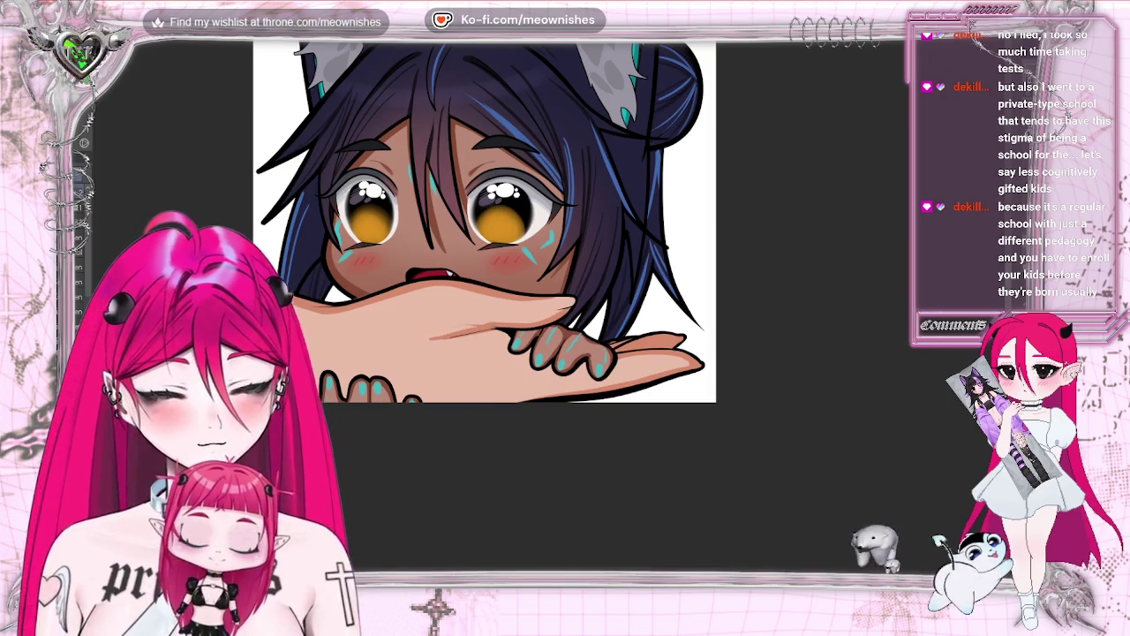
key(ctrl+minus)
key(ctrl+minus)
key(ctrl+minus)
key(ctrl+minus)
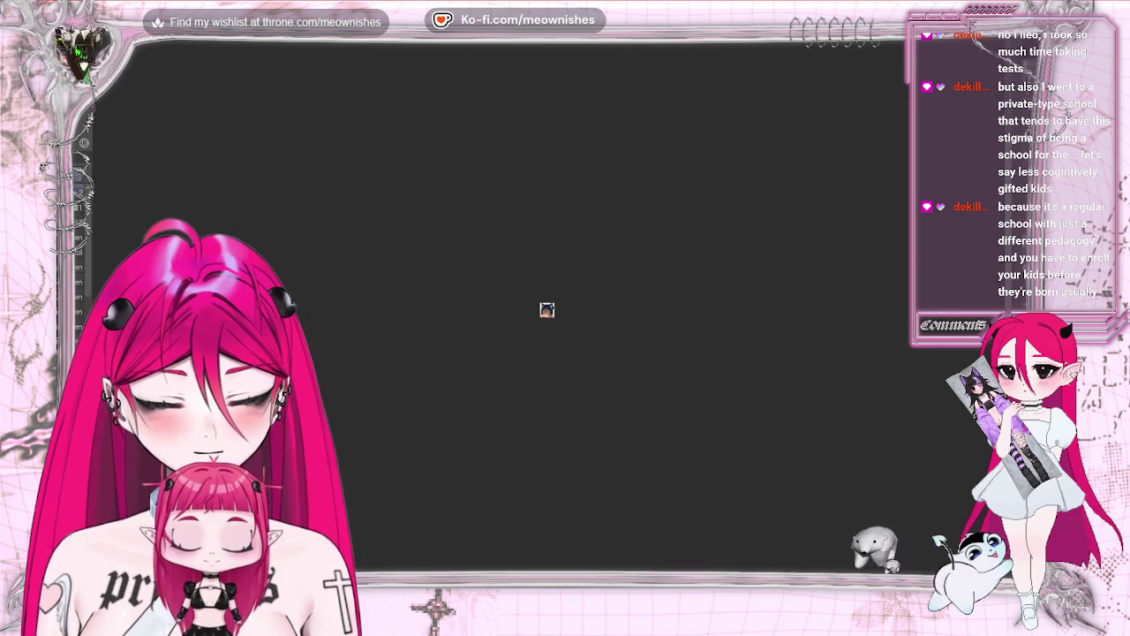
key(ctrl+plus)
key(ctrl+plus)
key(ctrl+plus)
key(ctrl+plus)
key(ctrl+plus)
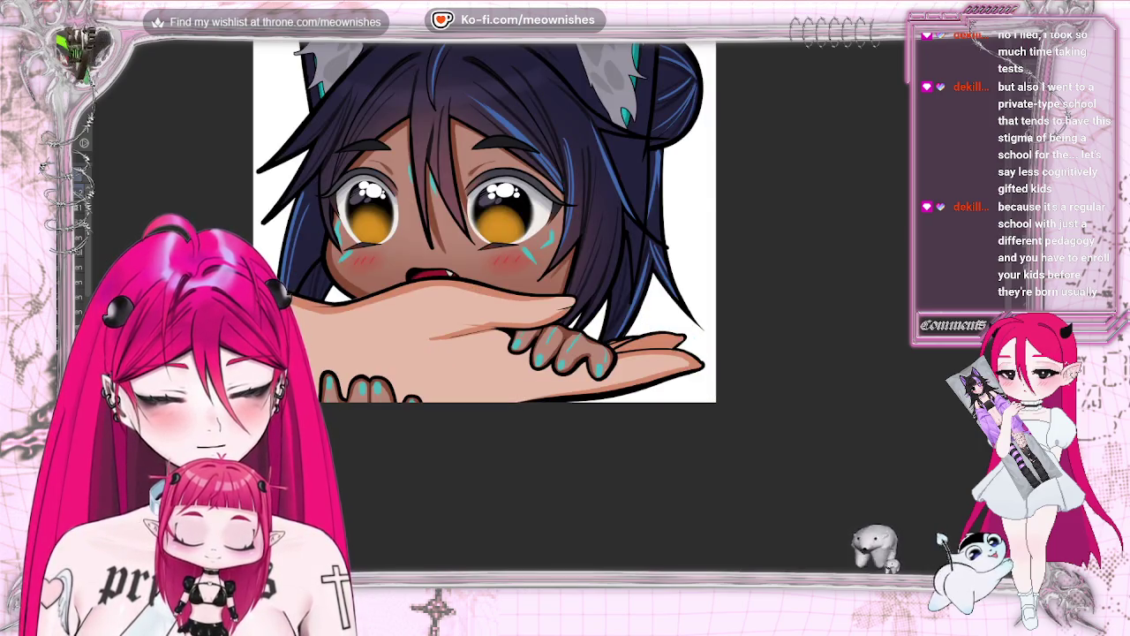
key(m)
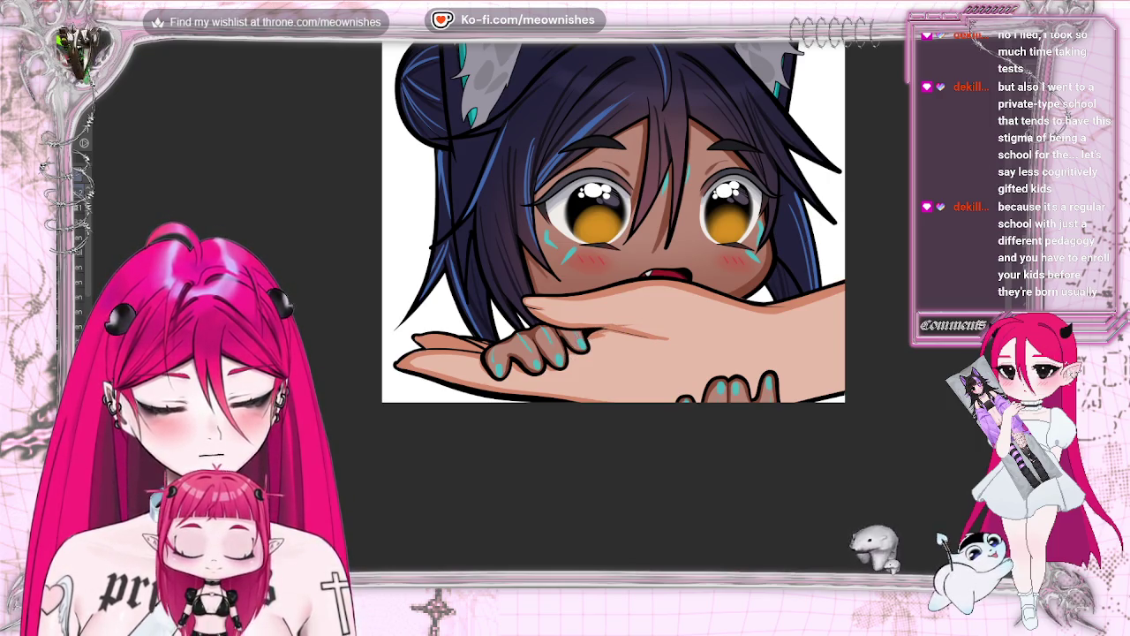
Mirror the canvas view horizontally to review the peeking emote from the other side
key(h)
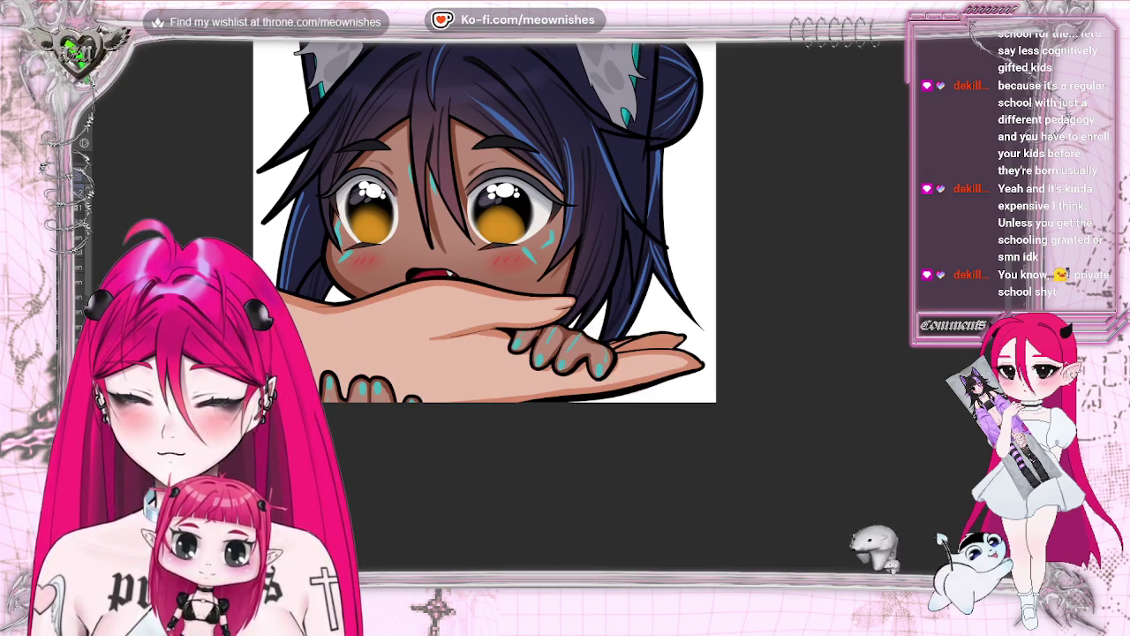
key(m)
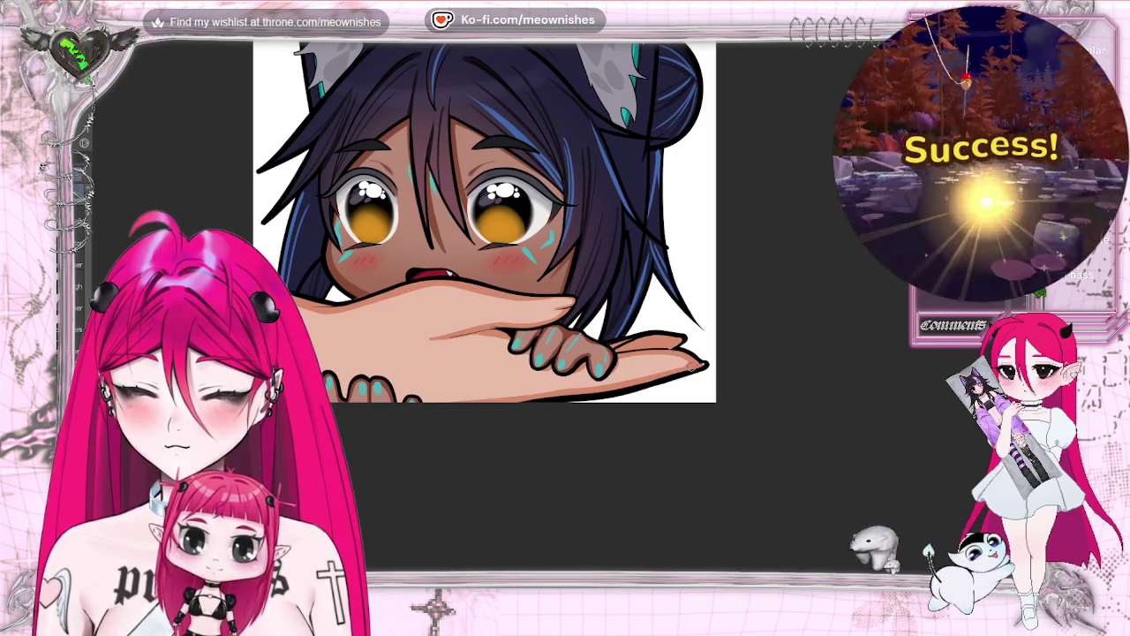
Flip the view back to normal and show the emote at actual pixel size
key(m)
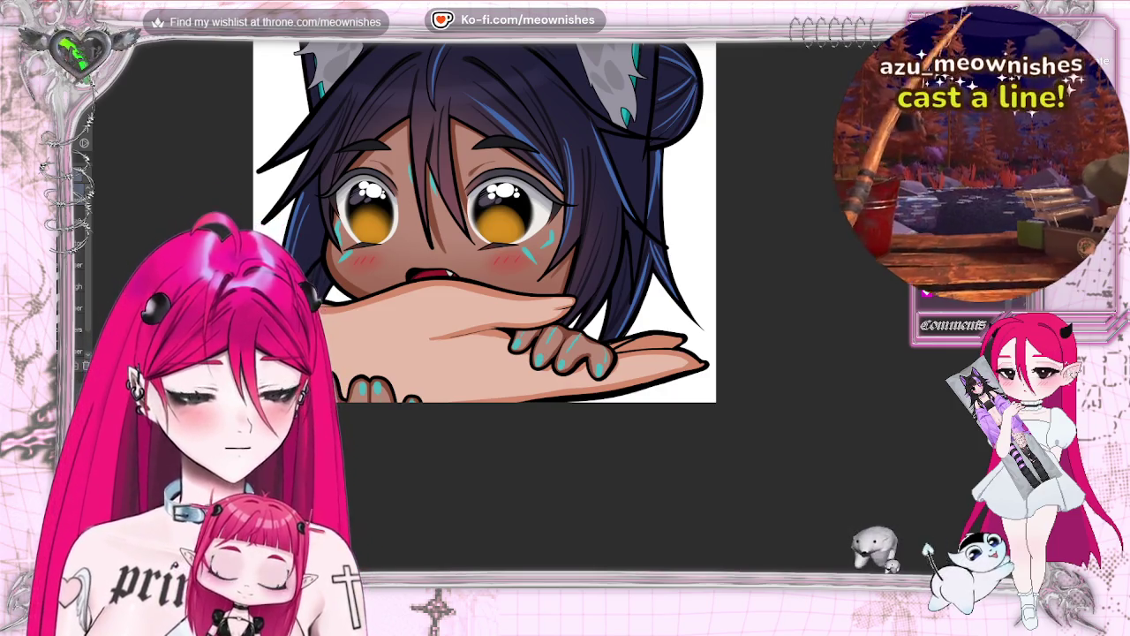
key(ctrl+alt+0)
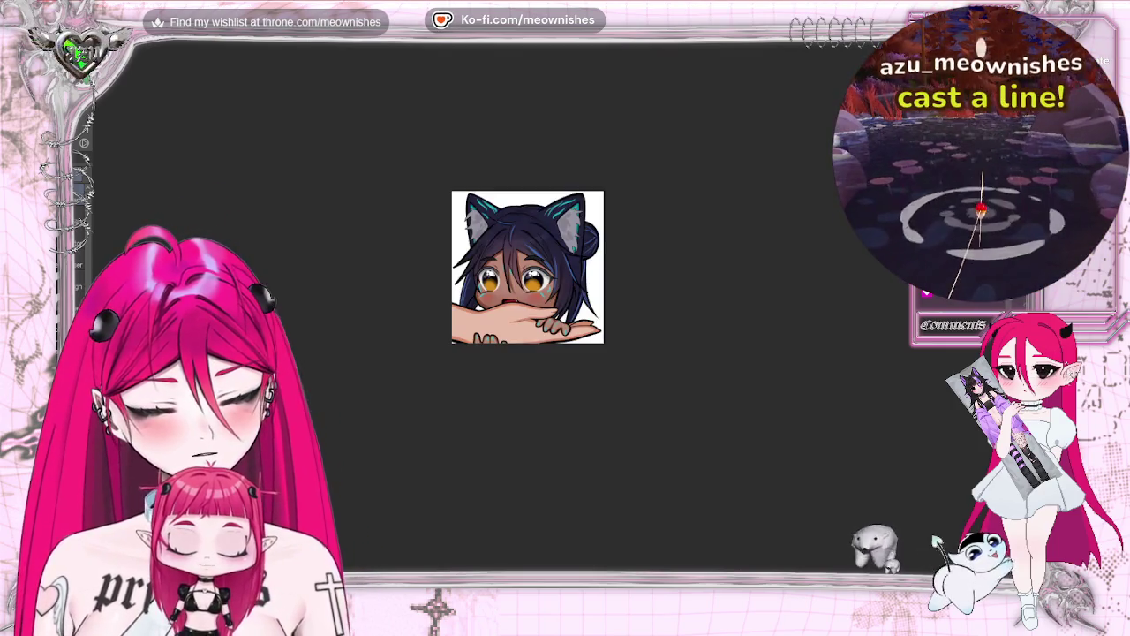
Zoom in and out on the girl to inspect the arm lying across her mouth
scroll(548, 314, up, 2)
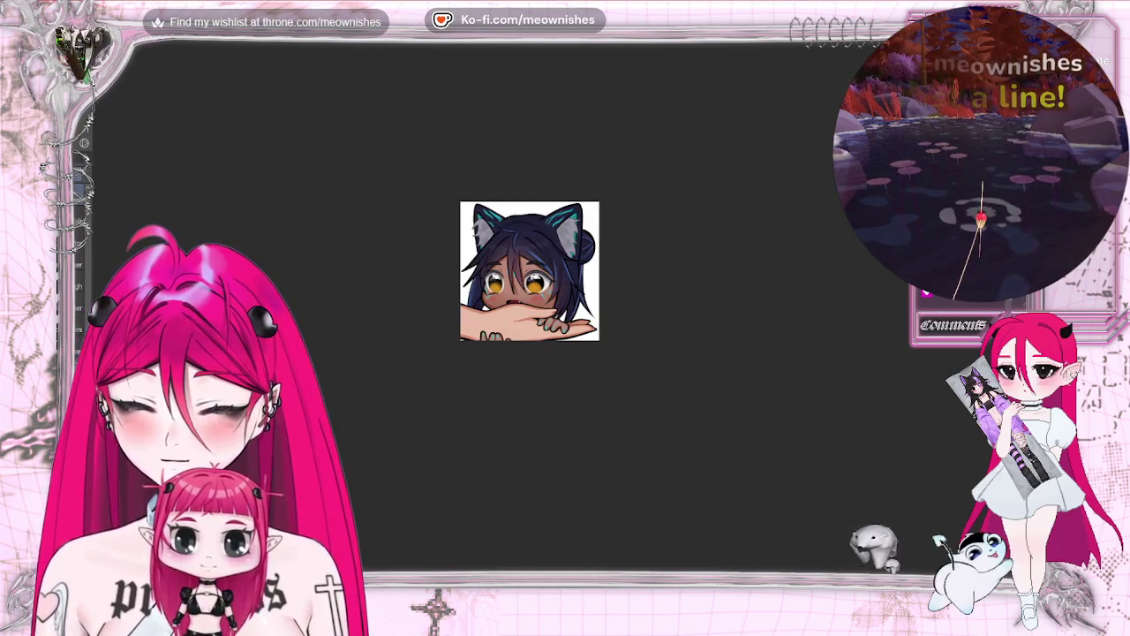
scroll(549, 314, up, 2)
scroll(548, 315, up, 1)
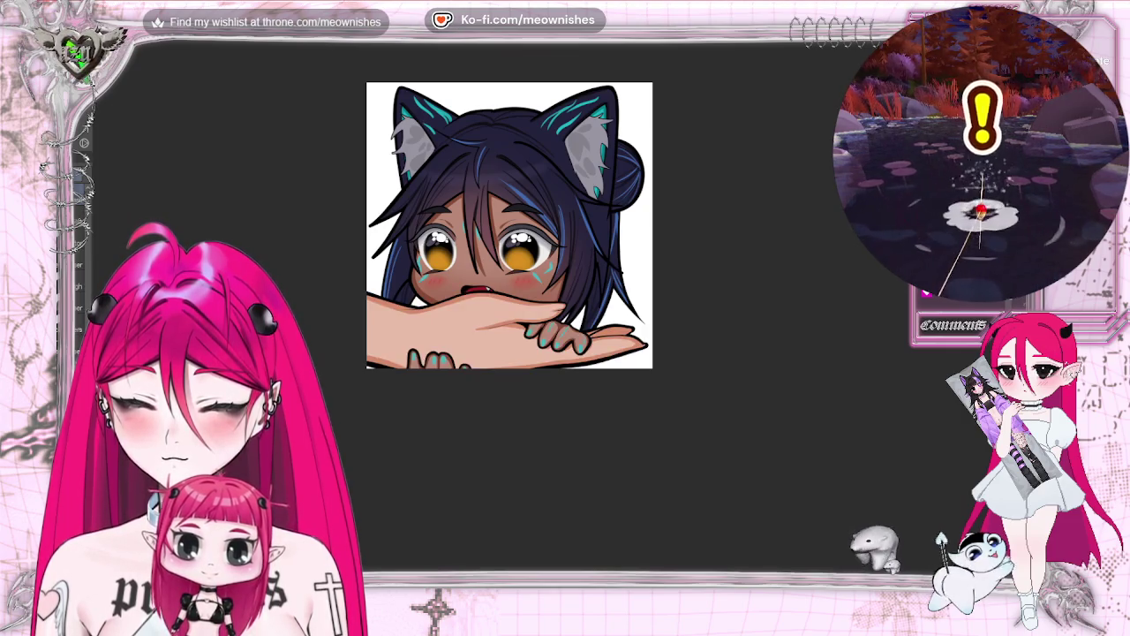
scroll(549, 313, down, 2)
scroll(549, 313, down, 1)
scroll(549, 313, down, 1)
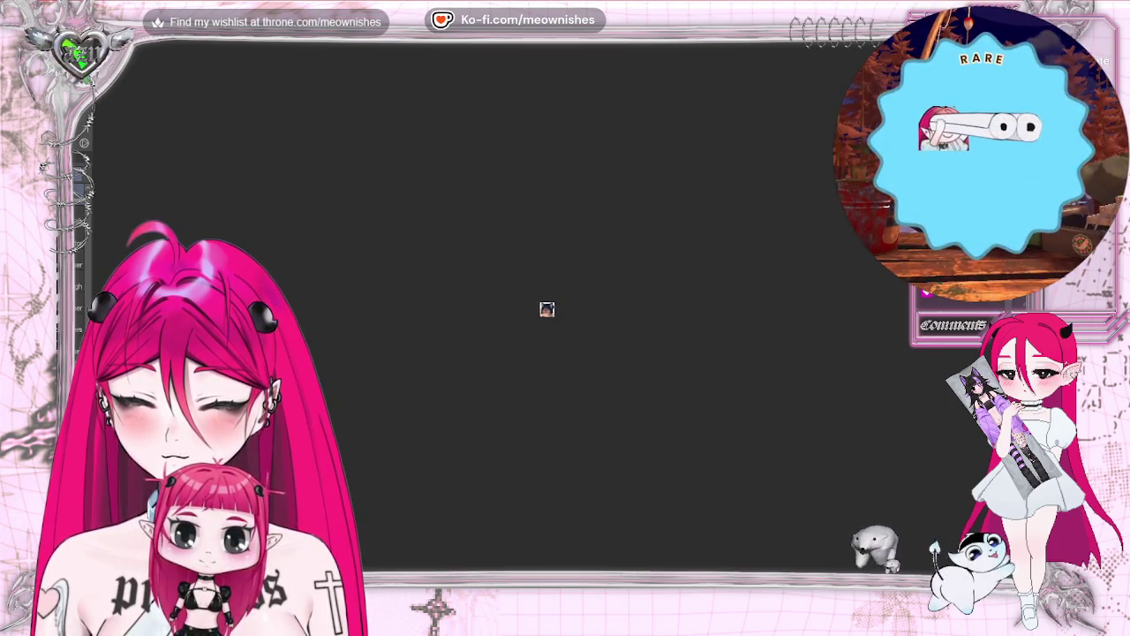
scroll(549, 316, up, 1)
scroll(550, 316, up, 2)
scroll(550, 317, up, 1)
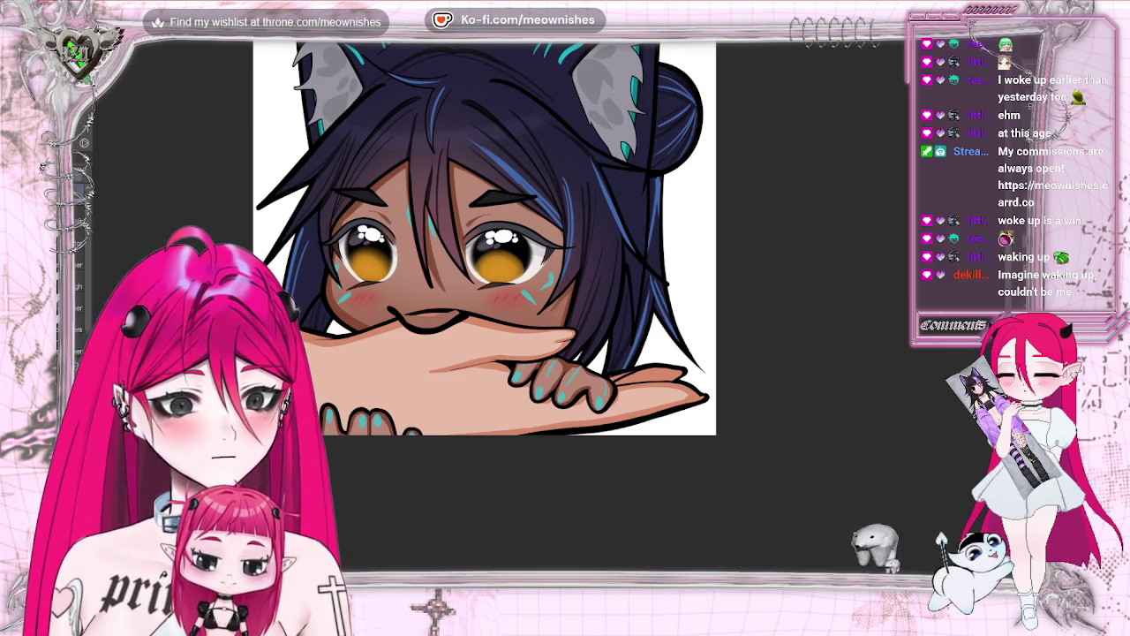
Zoom in closer on the girl's face
key(ctrl+plus)
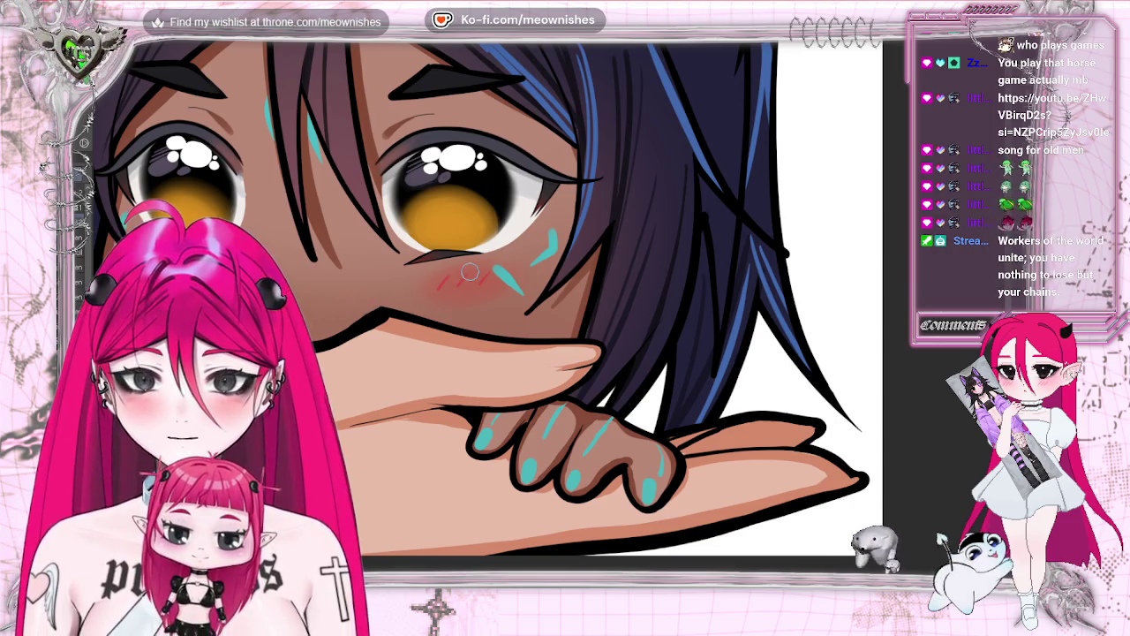
Zoom far out to judge the emote at tiny emote size, then zoom back in
scroll(542, 302, down, 5)
scroll(542, 302, down, 2)
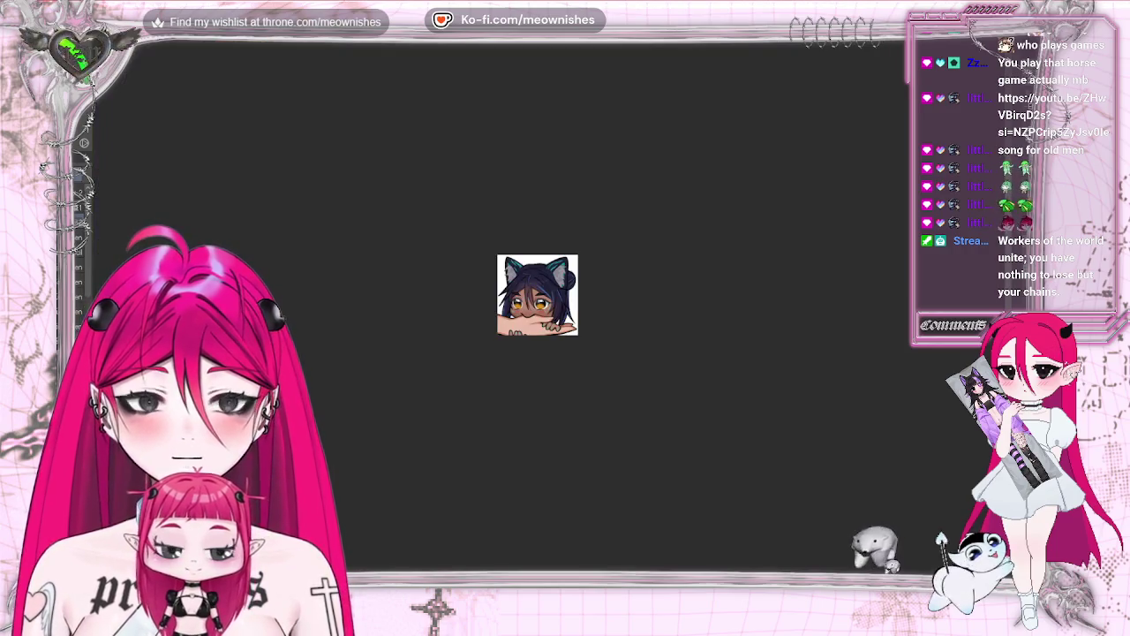
scroll(542, 302, down, 1)
scroll(542, 302, down, 2)
scroll(542, 302, down, 1)
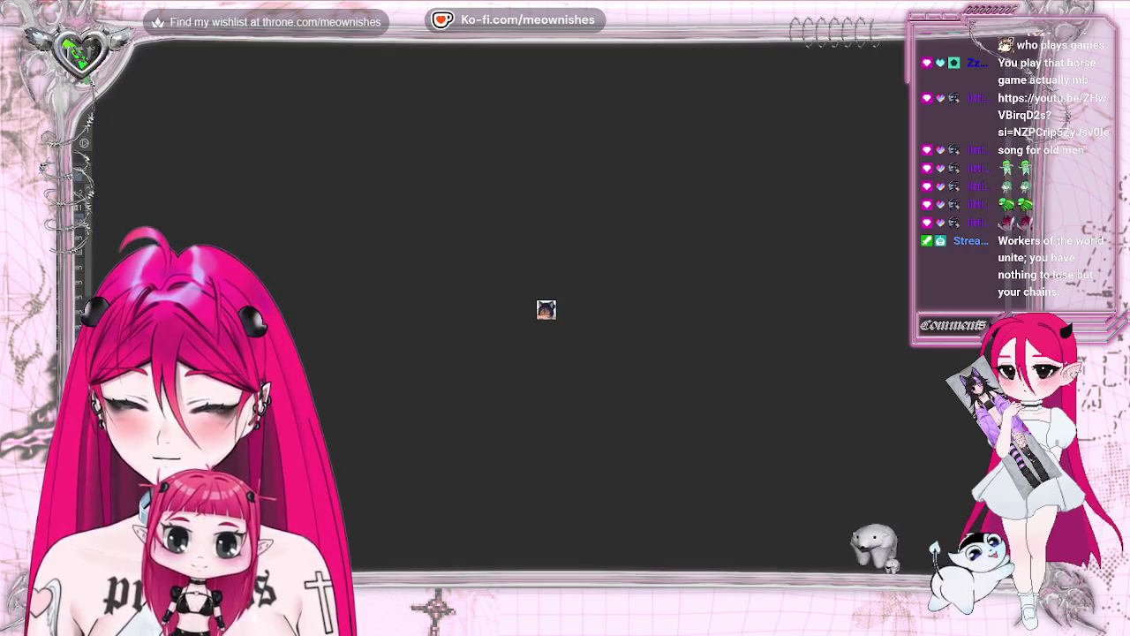
scroll(546, 308, up, 1)
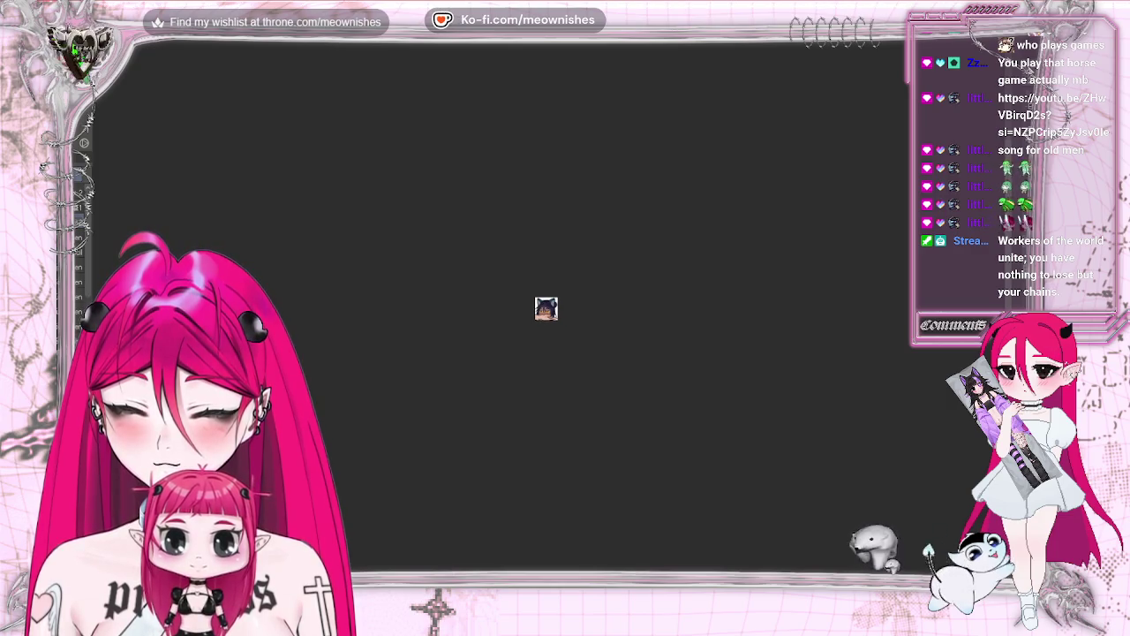
scroll(547, 311, up, 1)
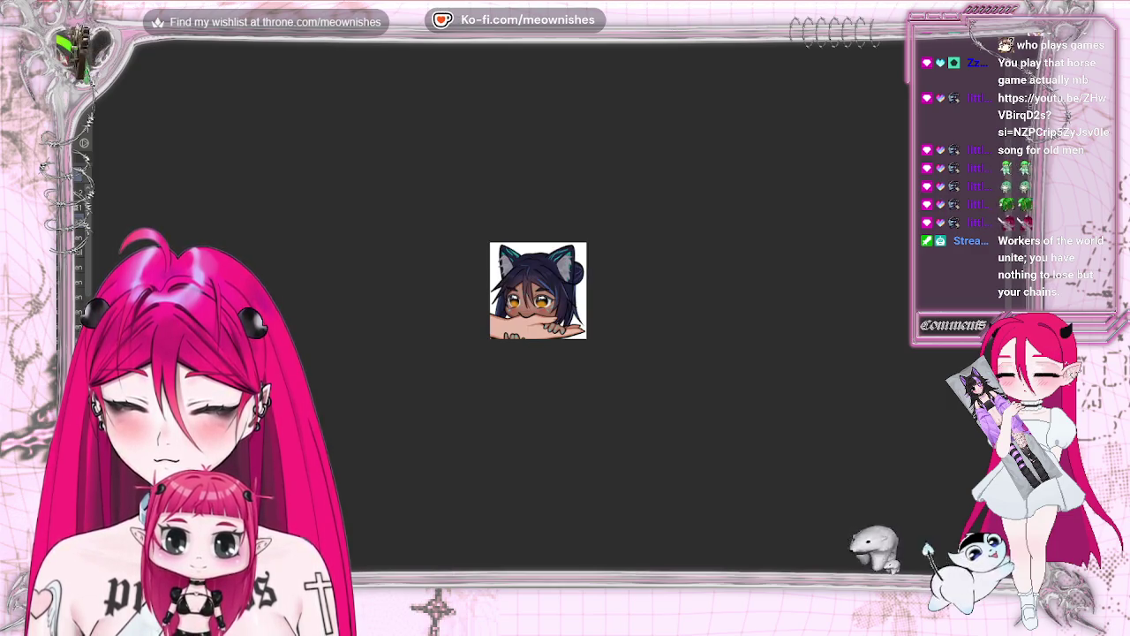
scroll(548, 310, up, 1)
scroll(547, 311, up, 1)
scroll(547, 311, up, 1)
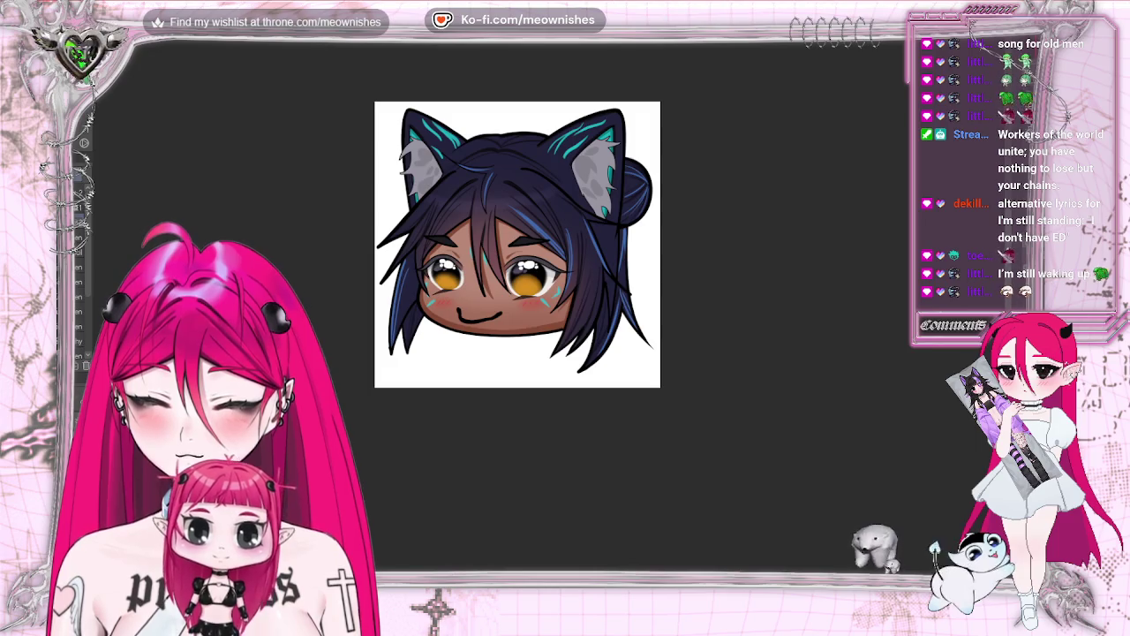
Paste the arm back in, then undo to compare against the head-only version
key(alt+e)
key(Down)
key(Down)
key(Return)
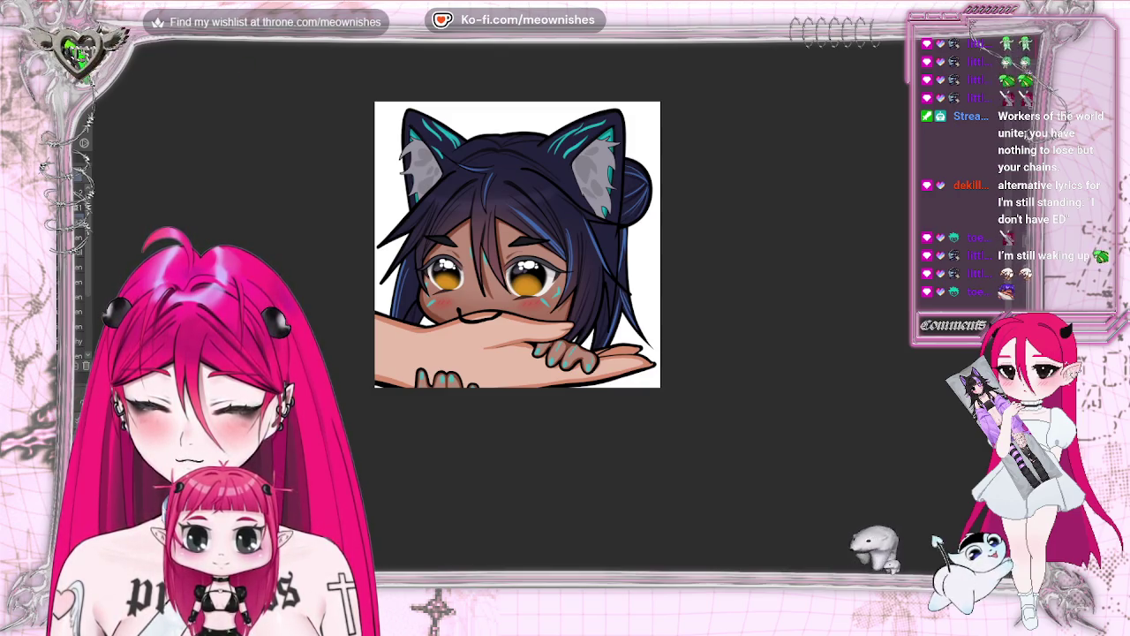
key(ctrl+z)
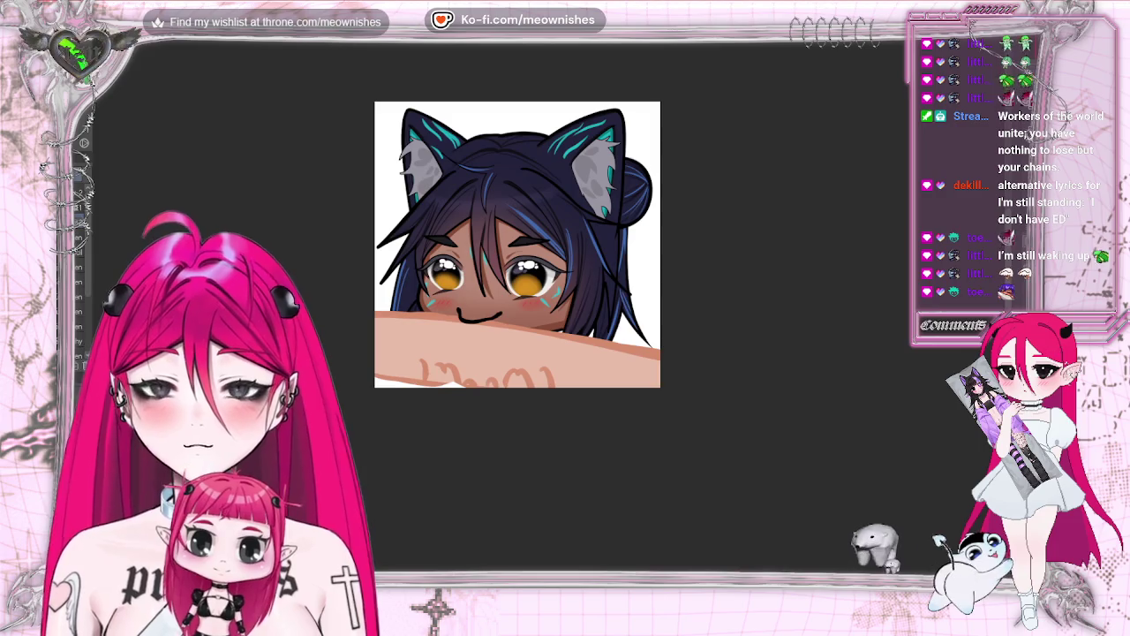
key(ctrl+z)
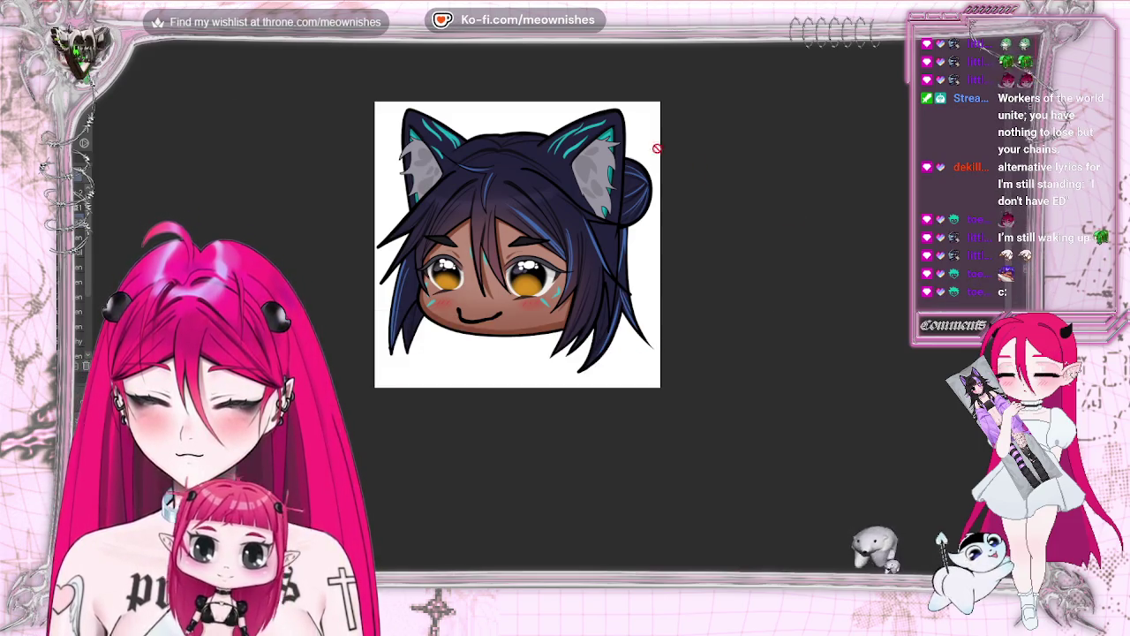
Paste the forearm and hand back over the girl's mouth
click(84, 34)
click(133, 84)
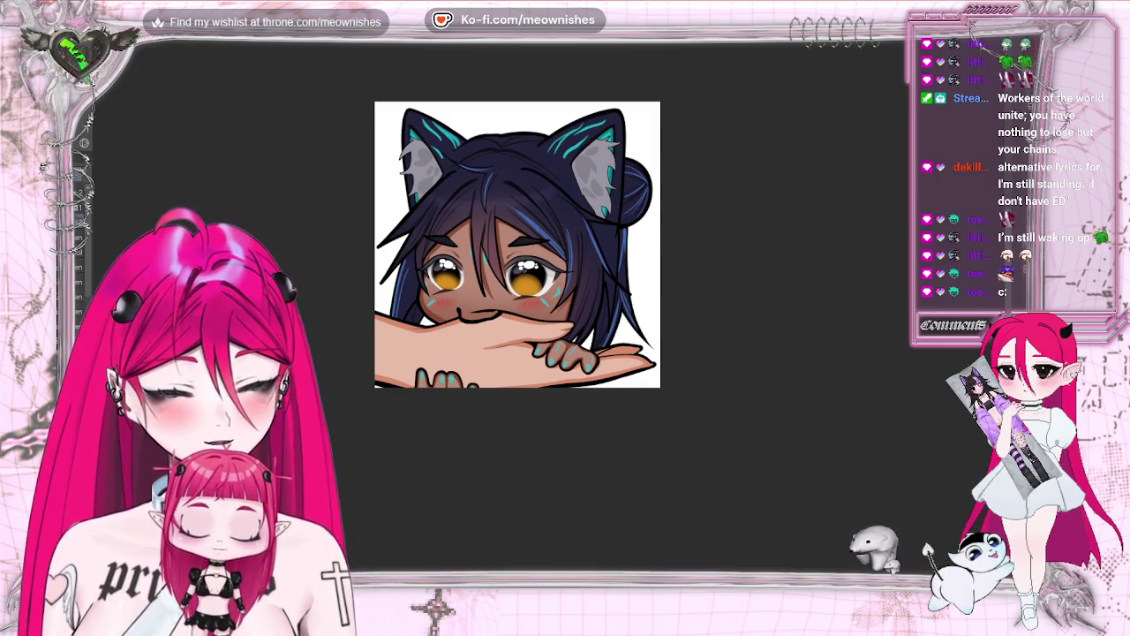
key(ctrl+plus)
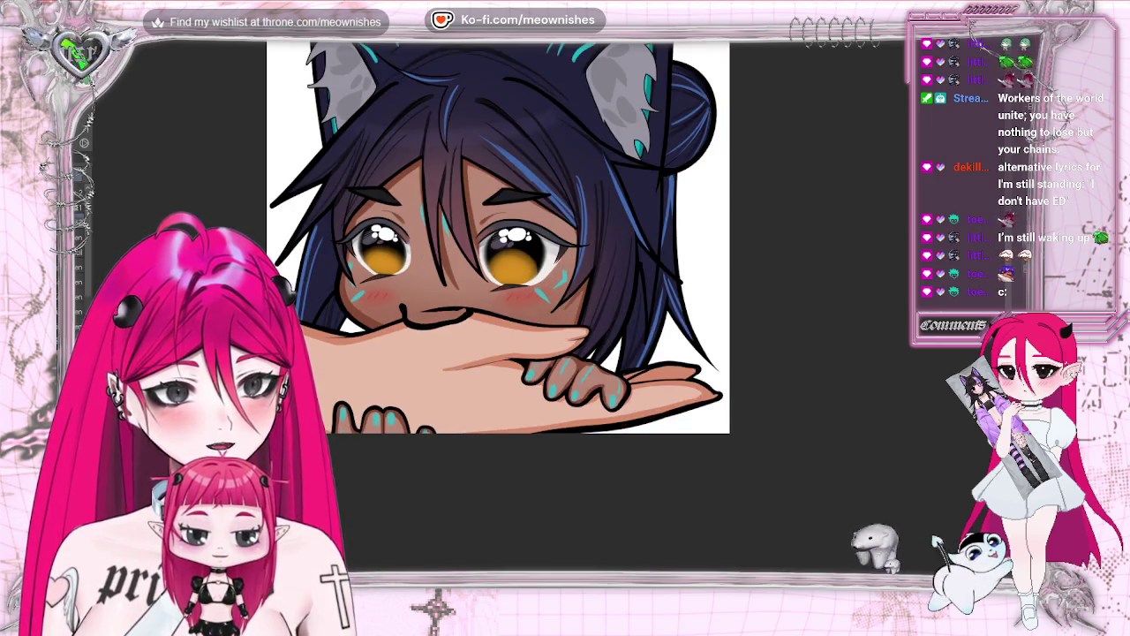
Erase a section of the black mouth line where it meets the arm
key(ctrl+plus)
key(ctrl+plus)
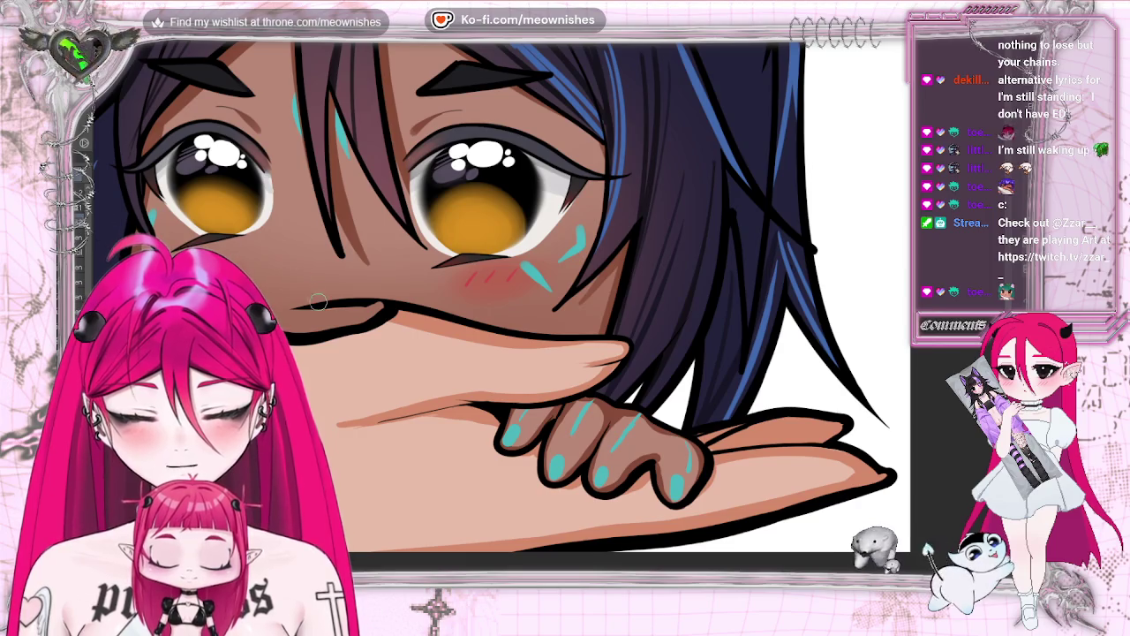
drag(296, 307, 350, 306)
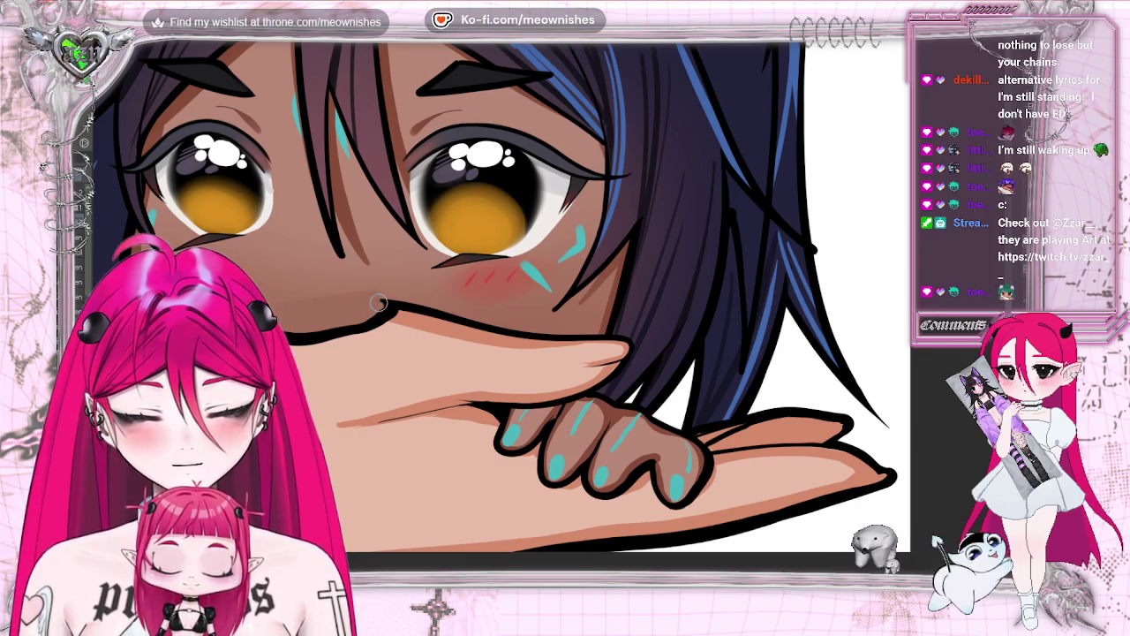
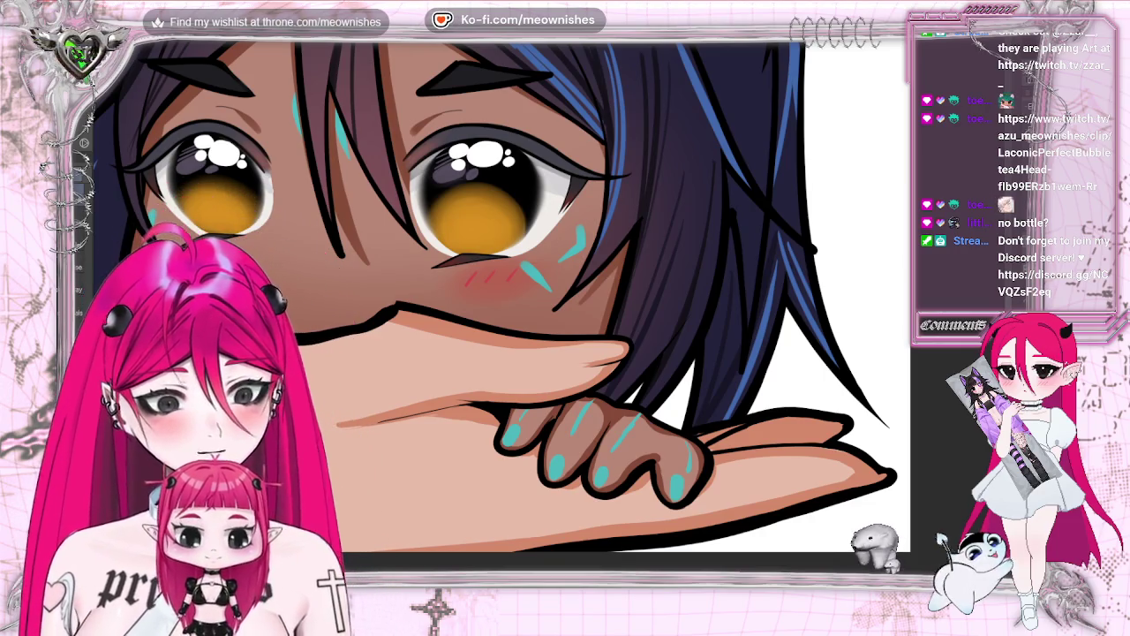
View the cat-girl emote at actual pixel size, then zoom in a step to judge its readability
key(ctrl+alt+0)
key(ctrl+plus)
key(ctrl+plus)
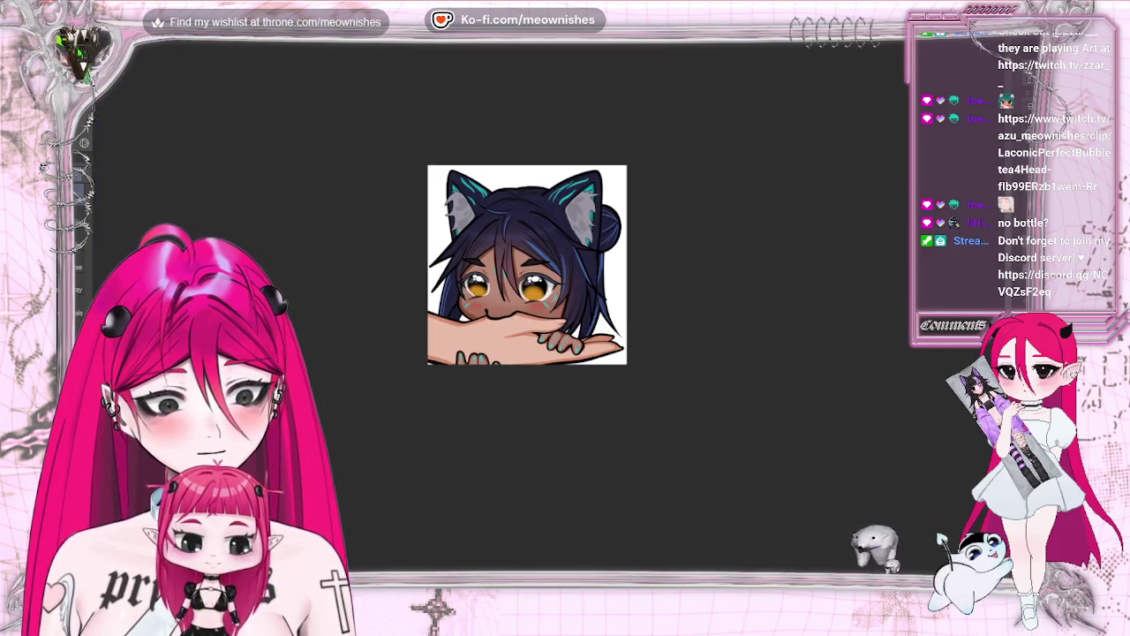
key(ctrl+minus)
key(ctrl+minus)
key(ctrl+plus)
key(ctrl+plus)
key(ctrl+plus)
key(ctrl+plus)
key(ctrl+plus)
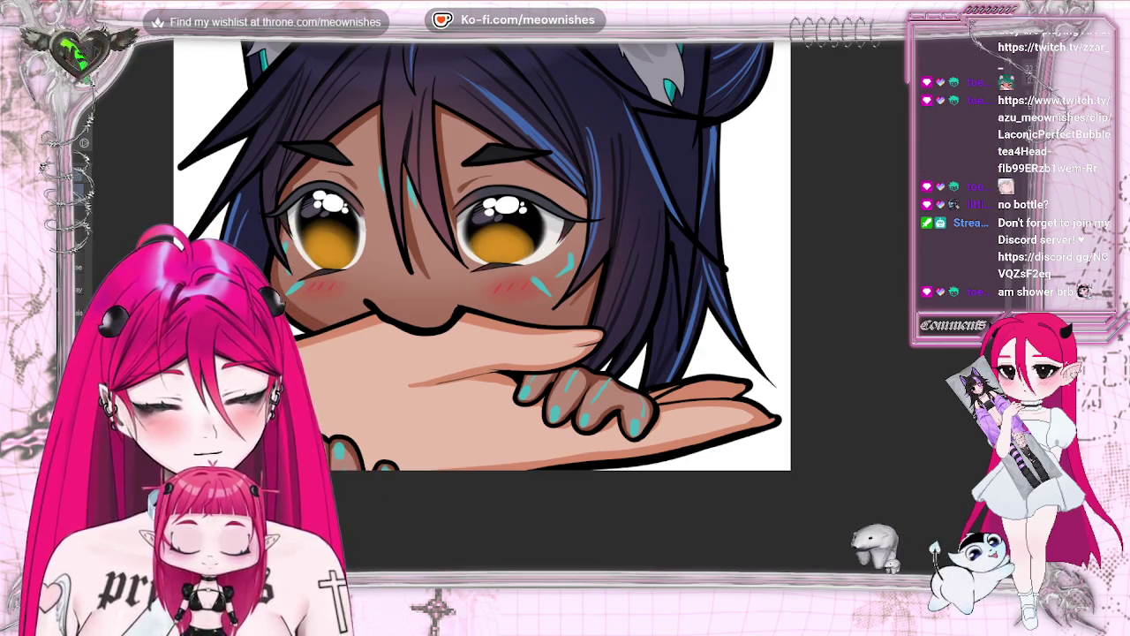
scroll(538, 290, down, 3)
scroll(538, 290, down, 1)
scroll(538, 290, down, 1)
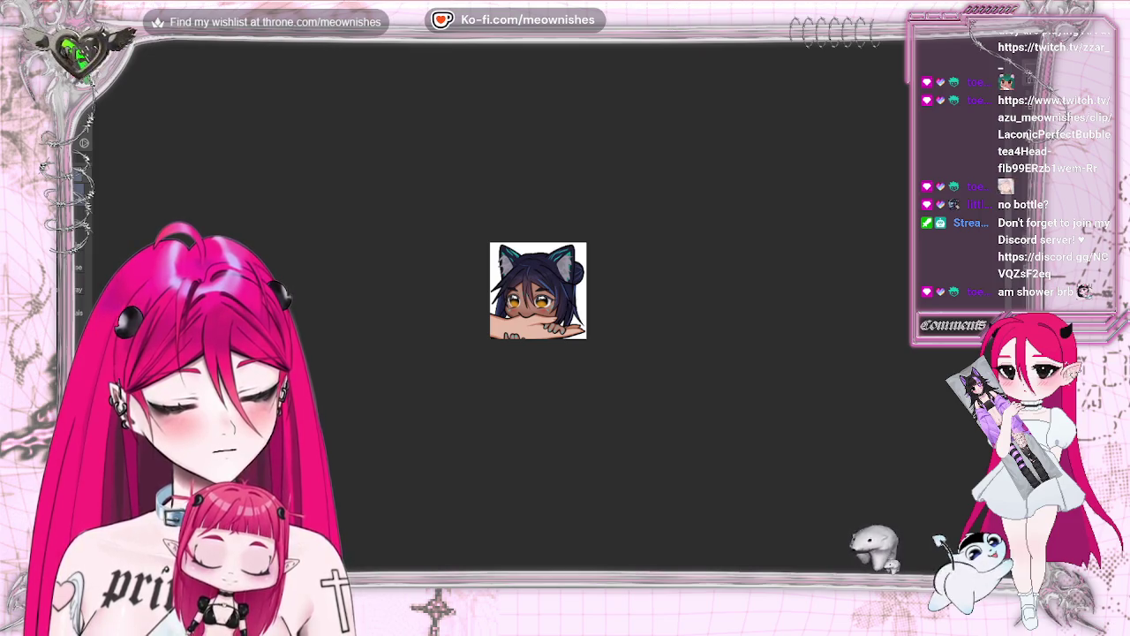
scroll(548, 313, up, 3)
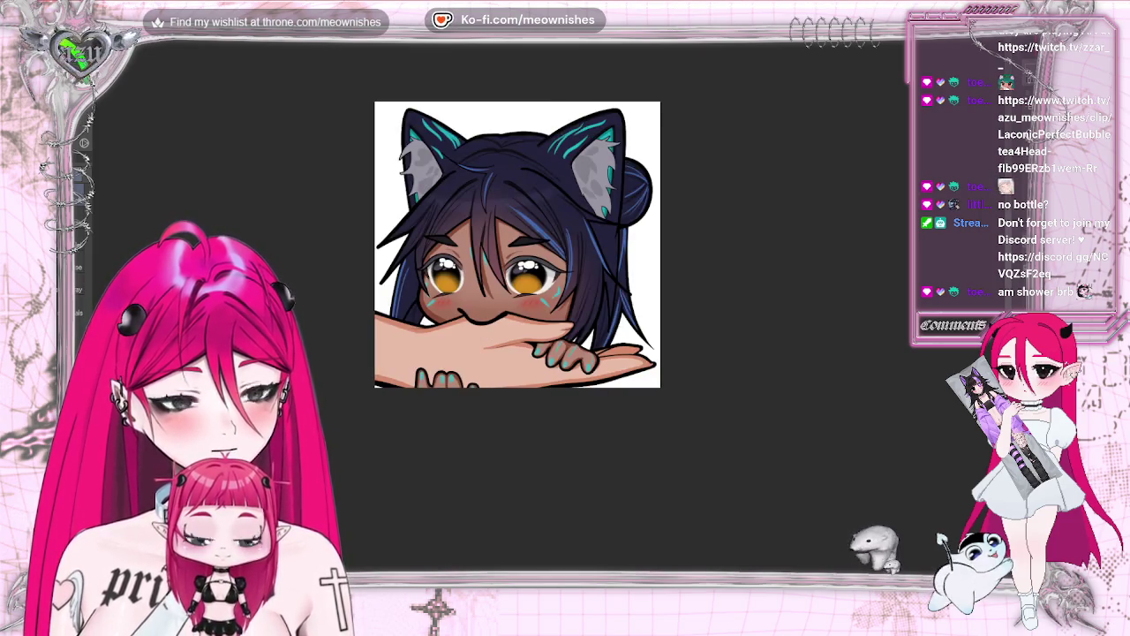
scroll(548, 314, up, 2)
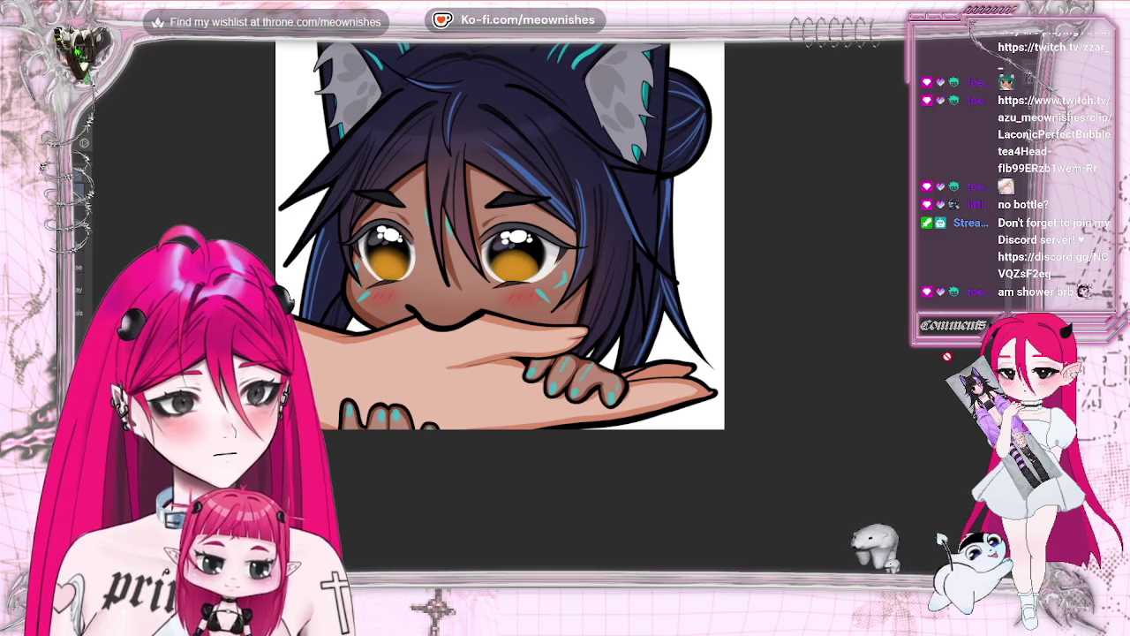
key(bracketleft)
key(bracketleft)
key(bracketleft)
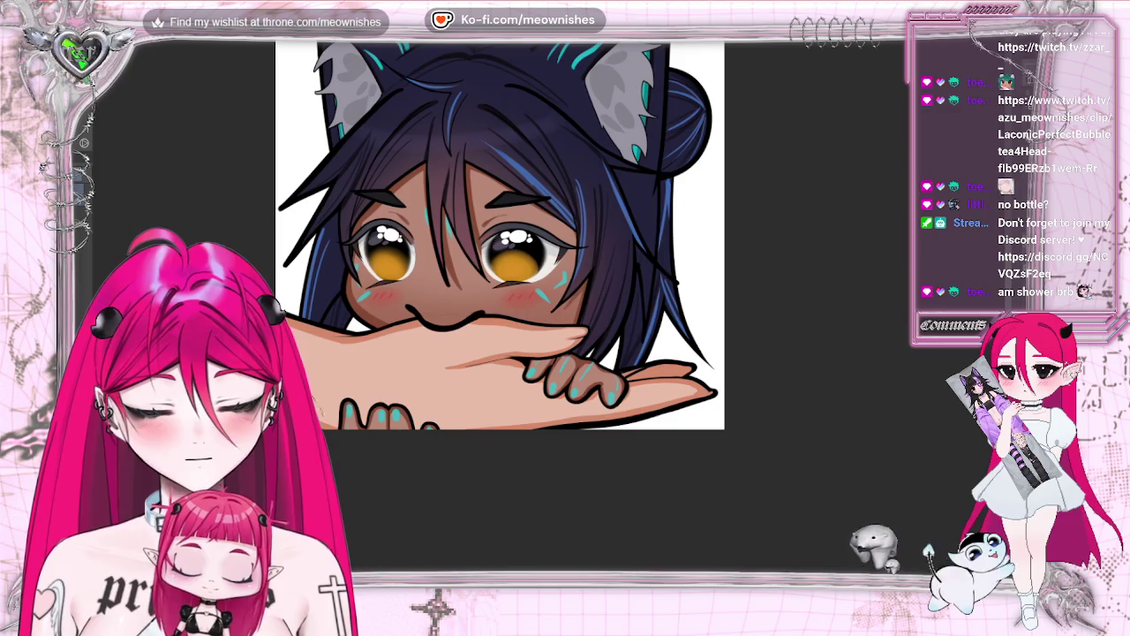
key(ctrl+z)
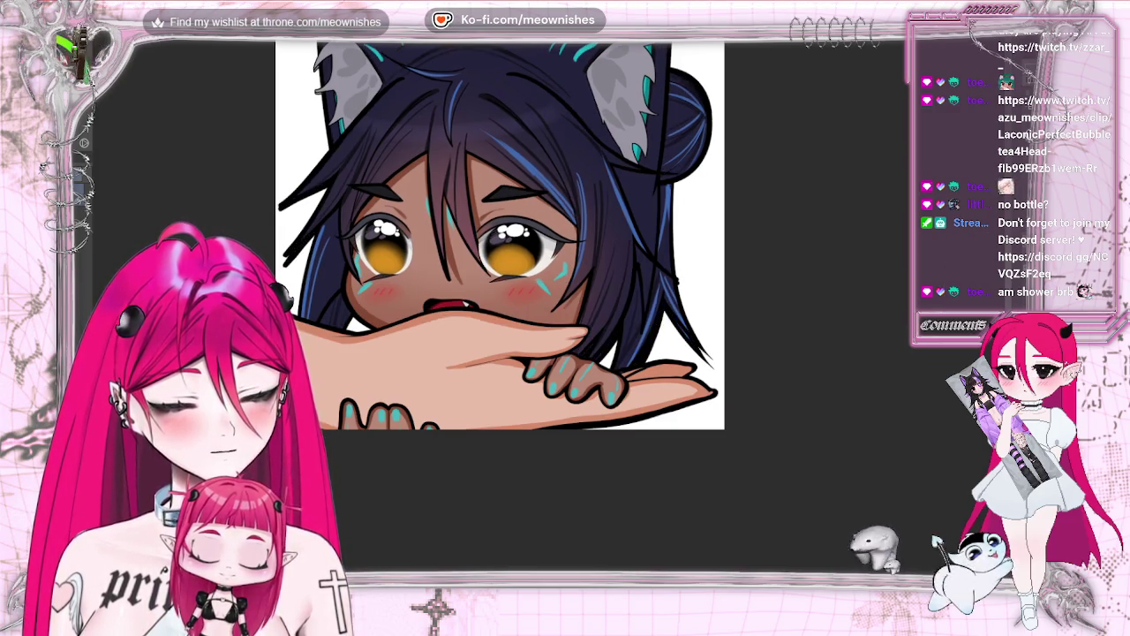
key(ctrl+shift+z)
key(ctrl+z)
key(ctrl+shift+z)
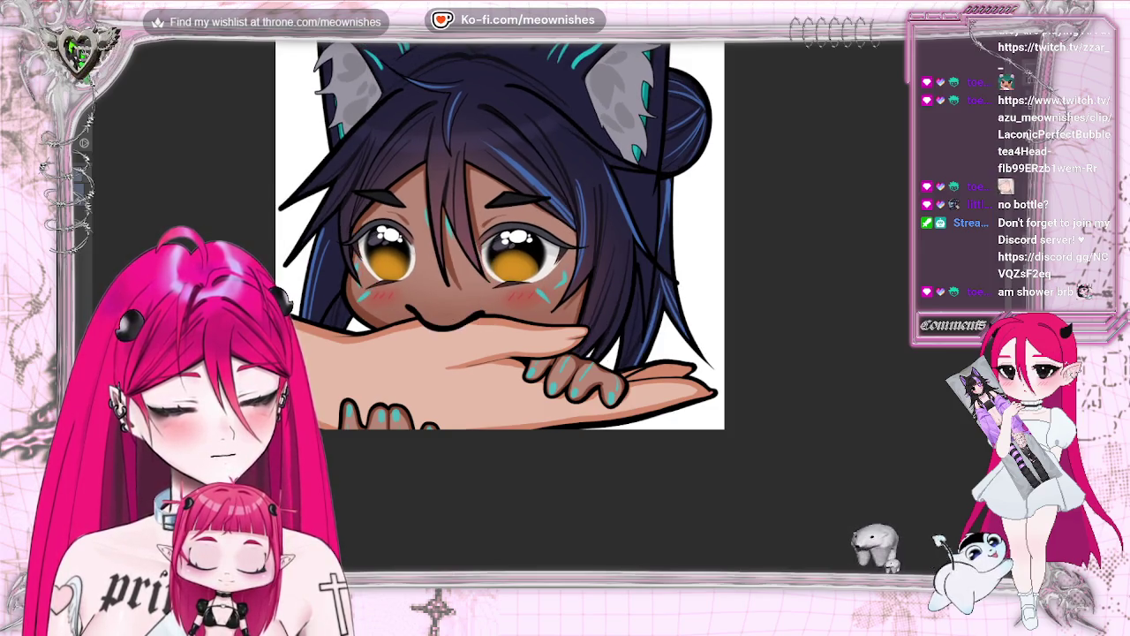
key(ctrl+z)
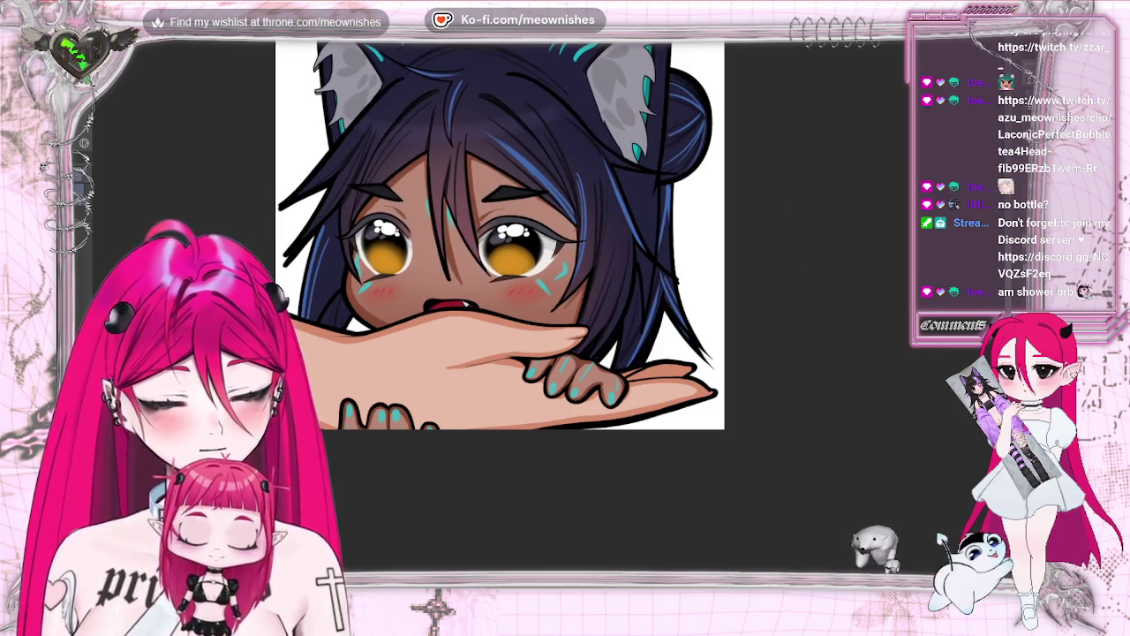
key(ctrl+shift+z)
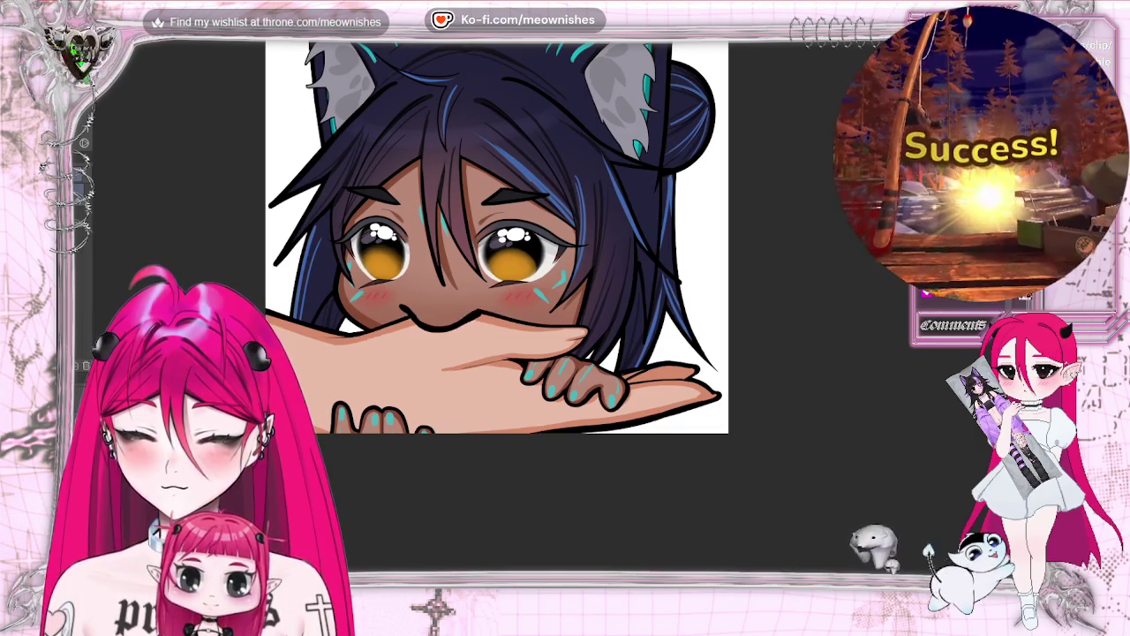
Zoom out to actual pixel size to see the whole emote at thumbnail scale
key(ctrl+alt+0)
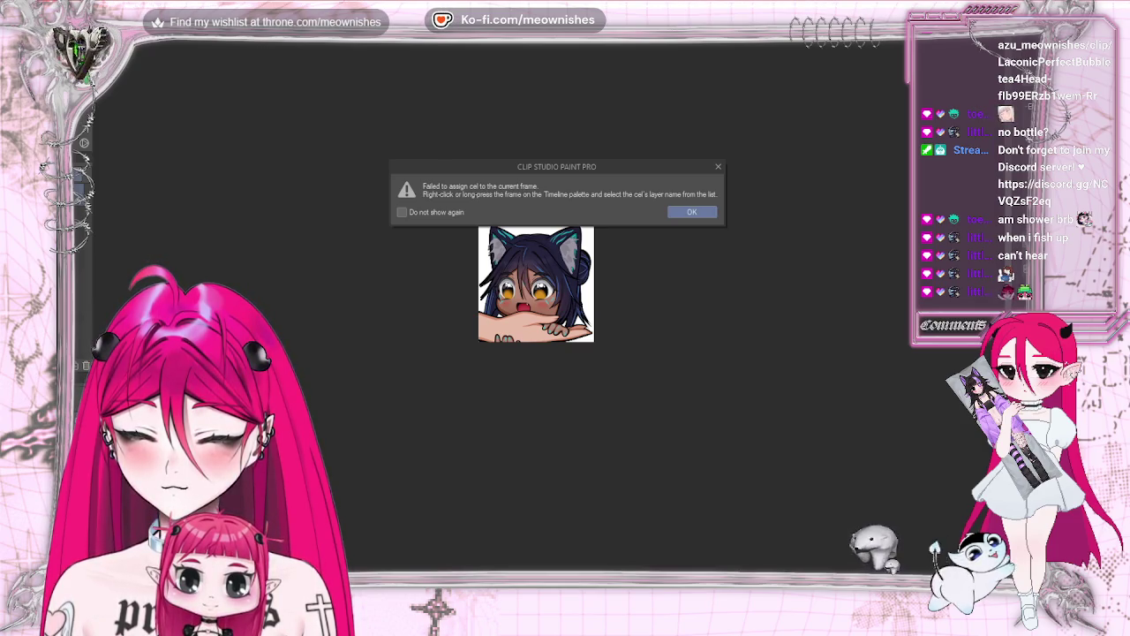
Dismiss the repeated 'Failed to assign cel' warning messages
click(719, 168)
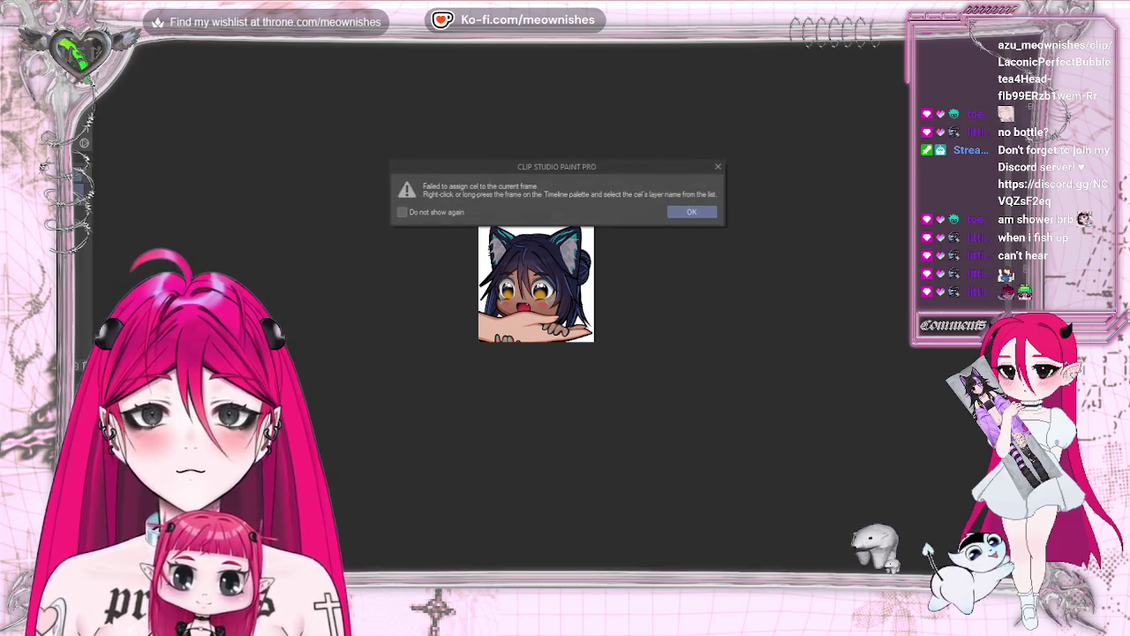
click(687, 212)
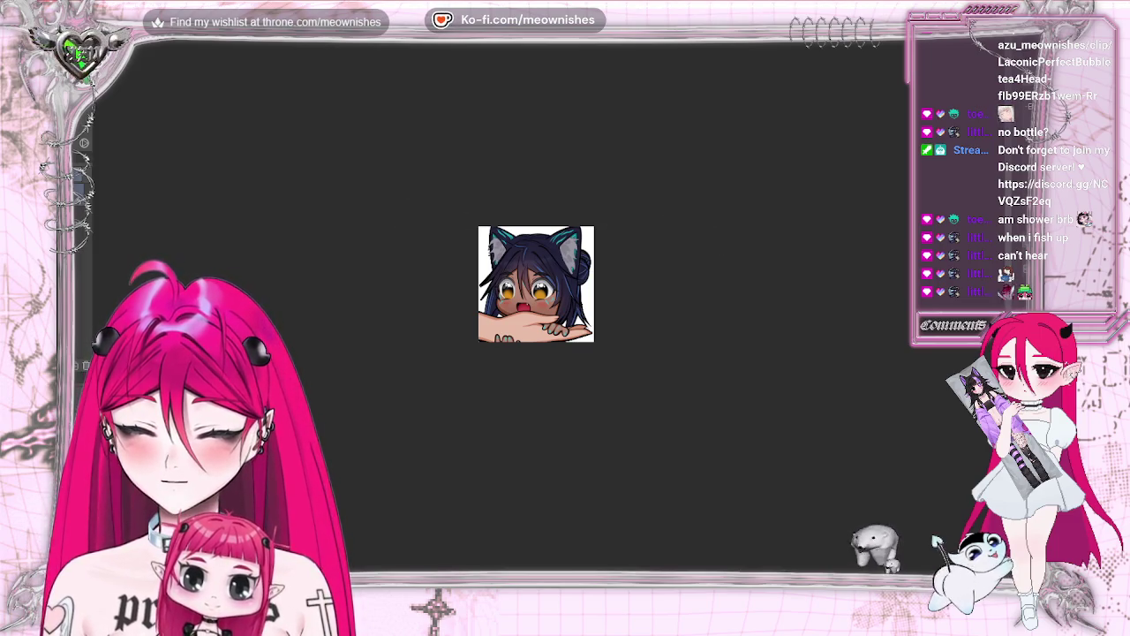
click(719, 233)
click(691, 214)
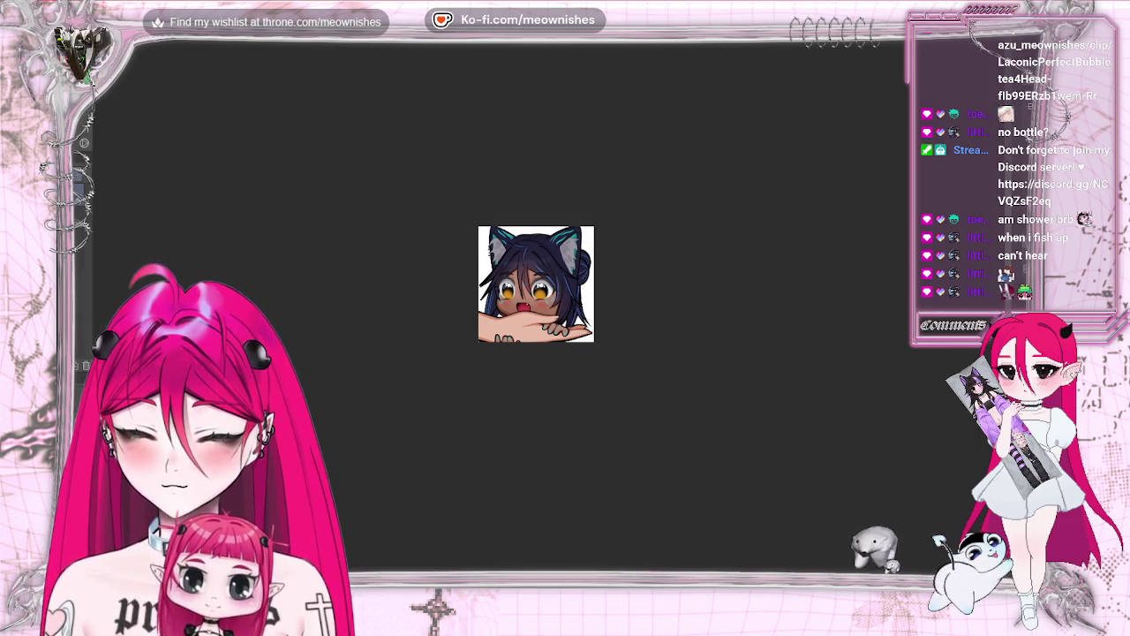
click(688, 213)
click(693, 214)
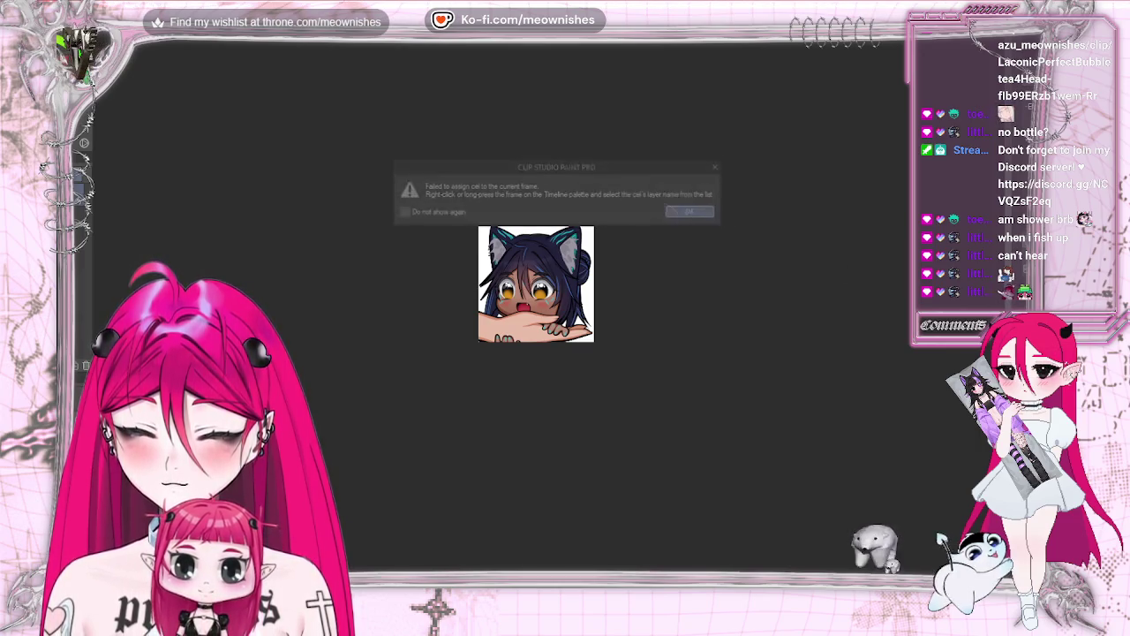
click(689, 214)
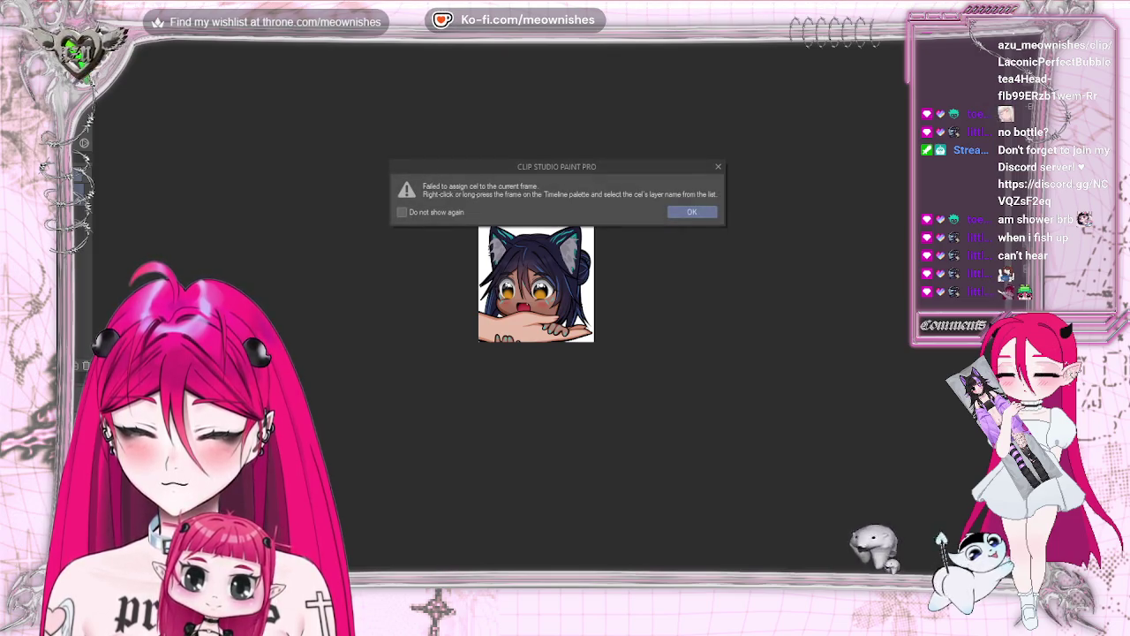
click(690, 214)
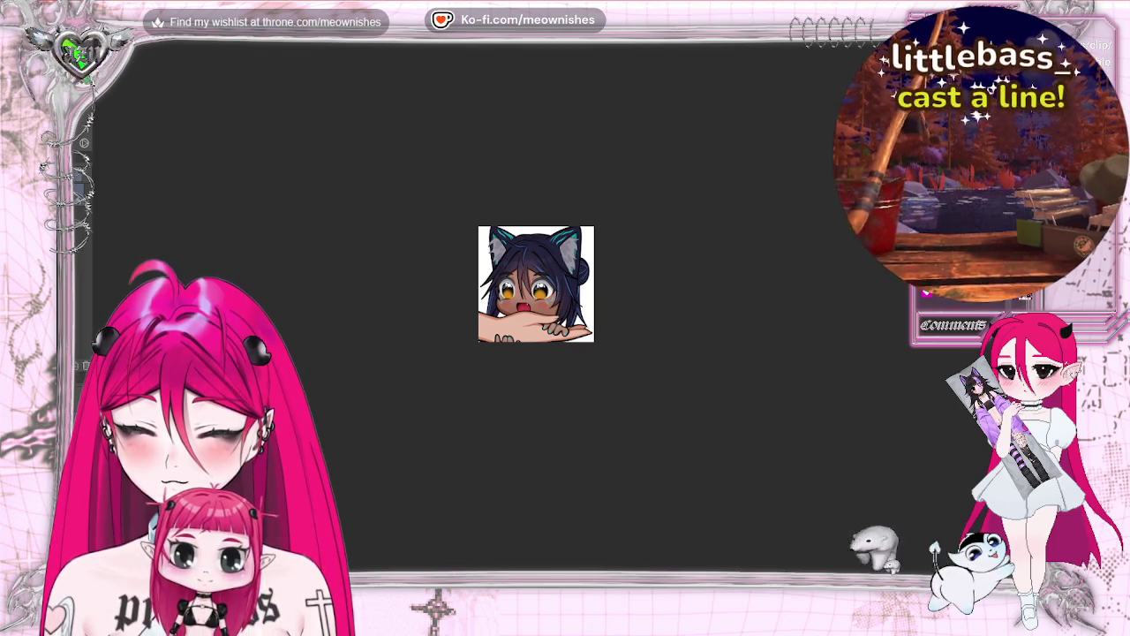
Settle the emote at a medium zoom and hide the white Paper layer to show transparency
key(ctrl+plus)
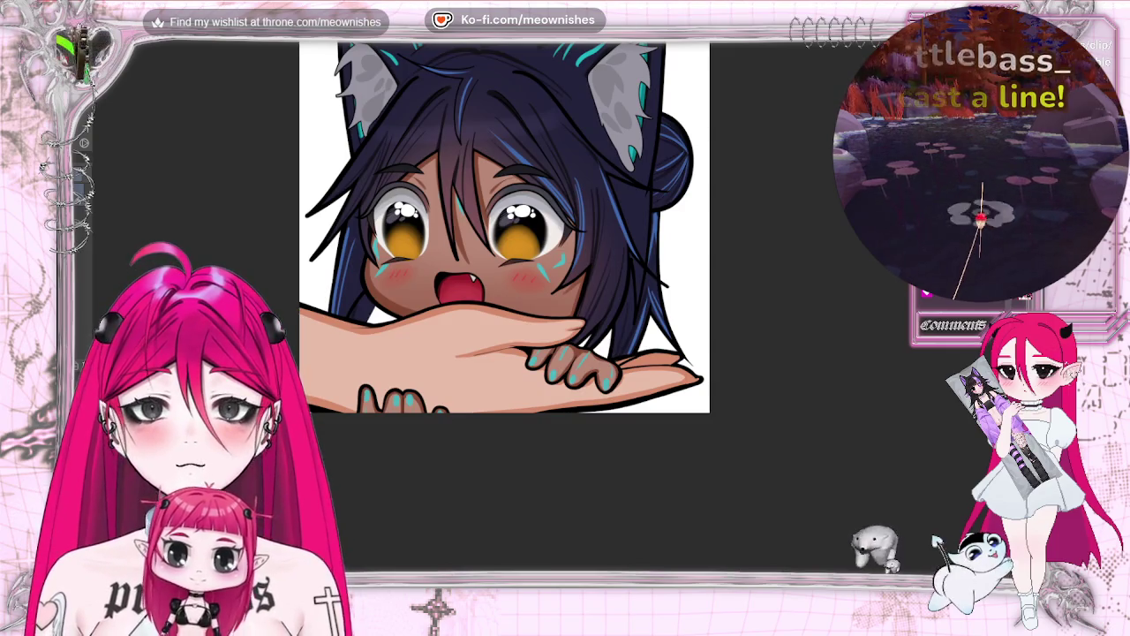
key(ctrl+minus)
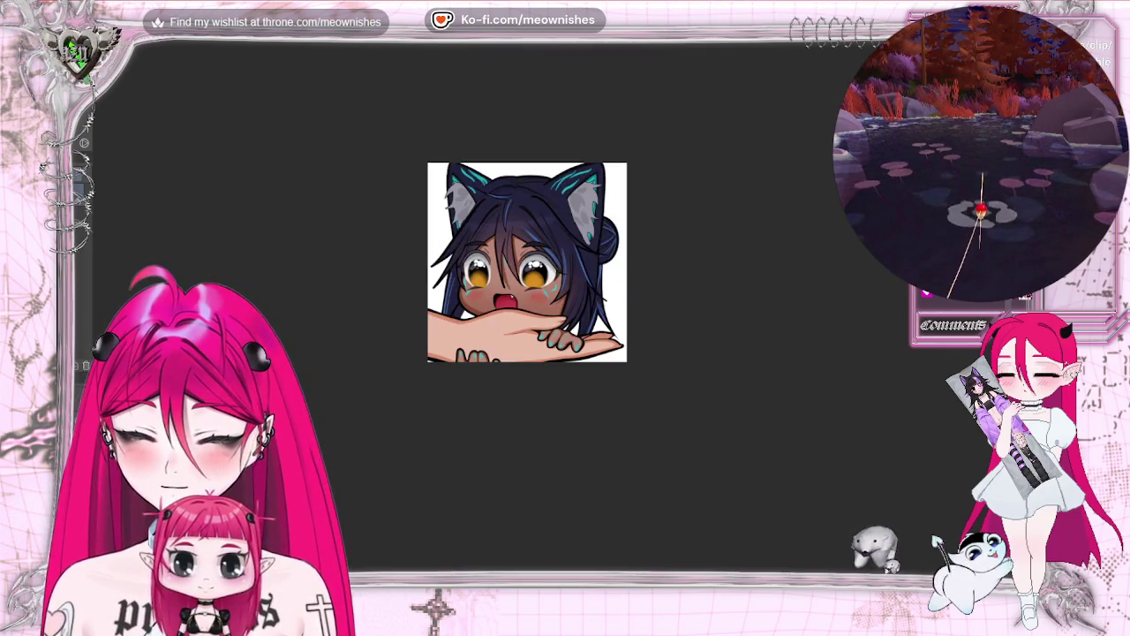
key(ctrl+minus)
key(ctrl+plus)
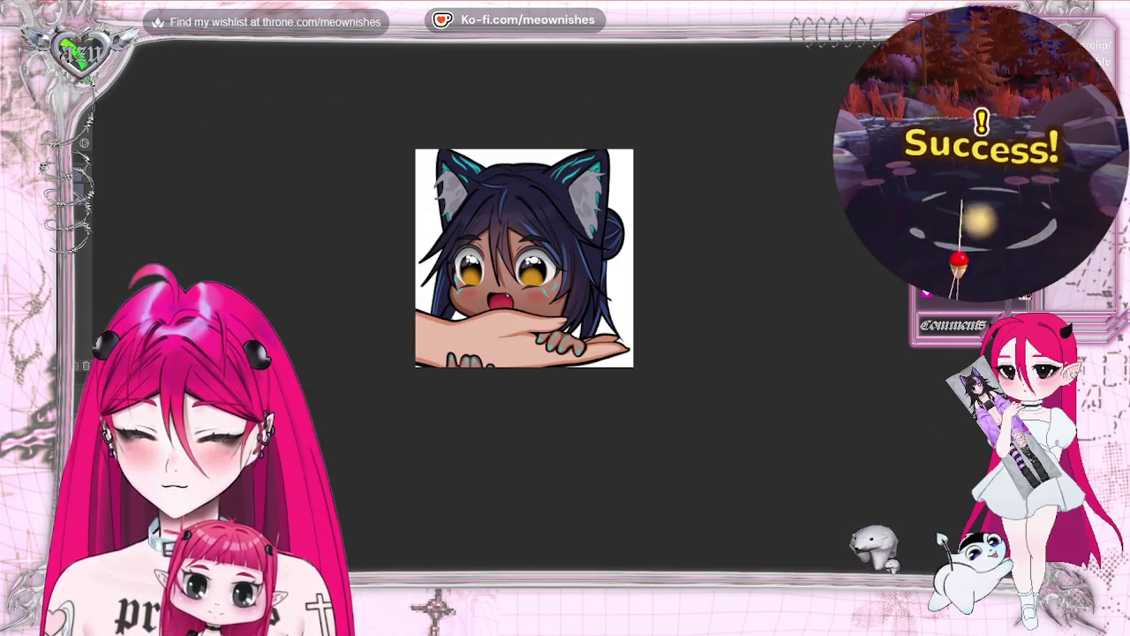
key(Delete)
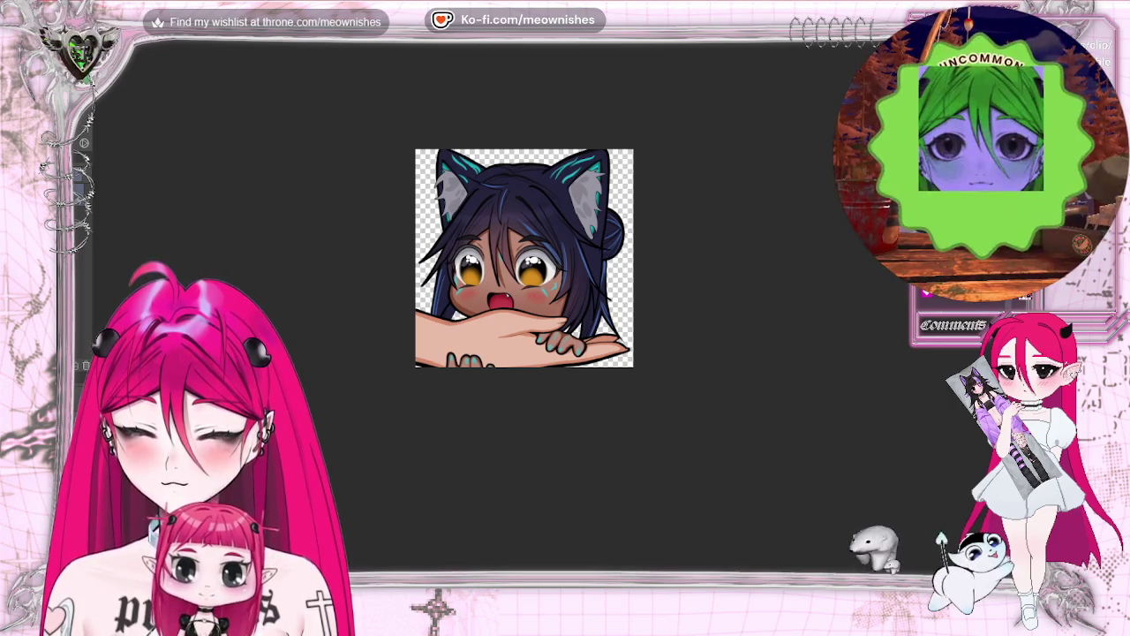
Undo the last mouth edit and save the finished cat-girl emote
key(alt+e)
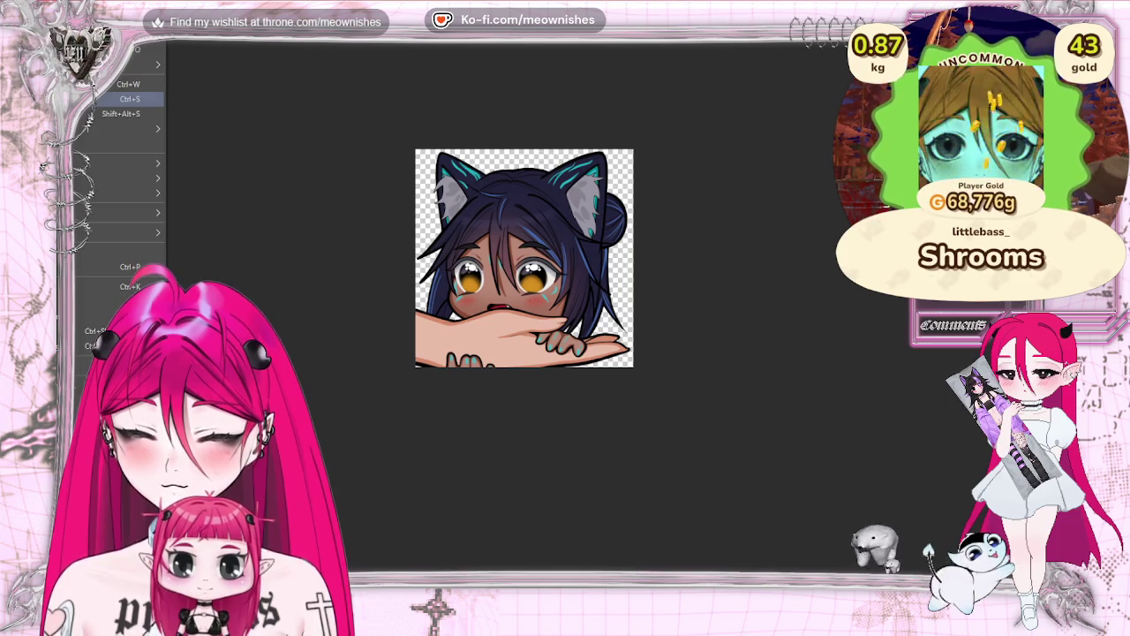
key(Return)
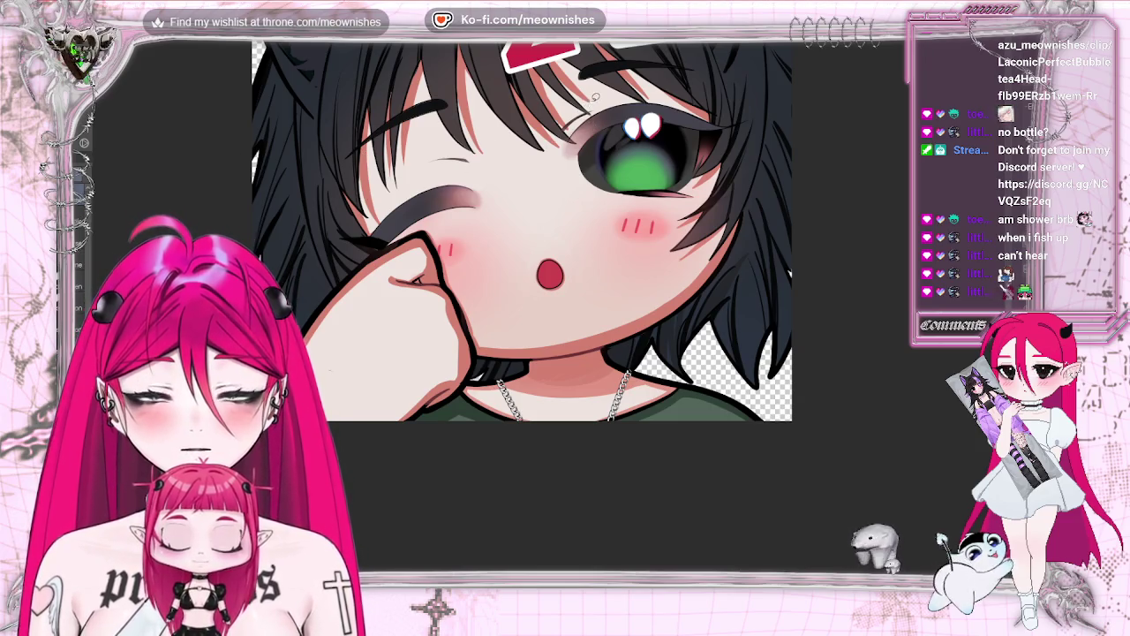
mouse_move(569, 124)
mouse_down()
mouse_move(583, 95)
mouse_move(572, 118)
mouse_up()
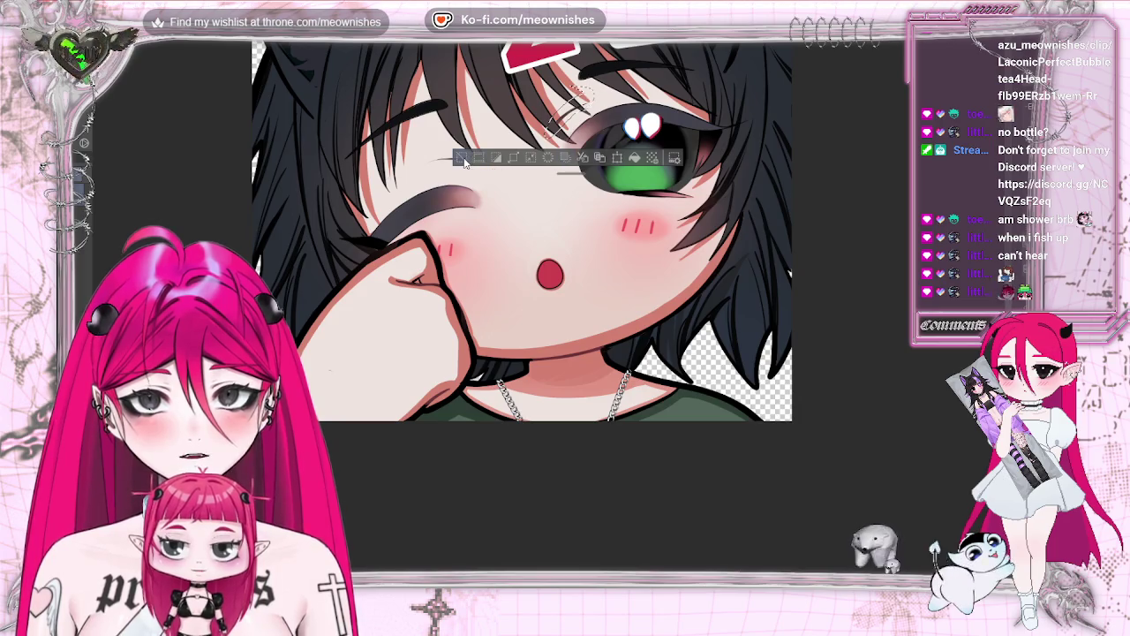
drag(488, 168, 494, 177)
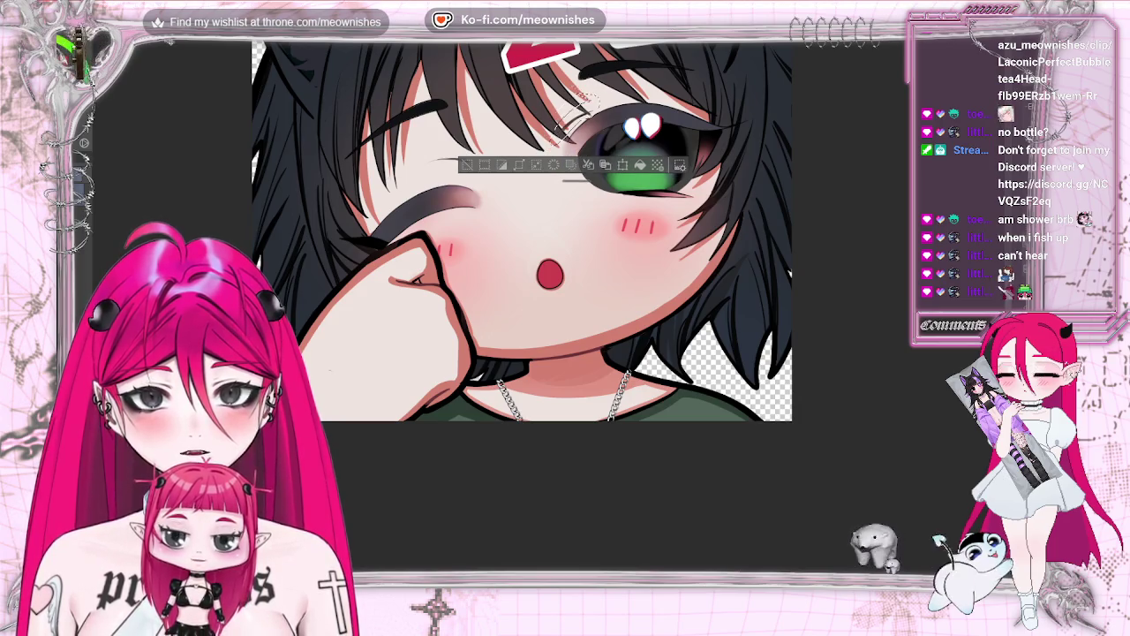
click(466, 166)
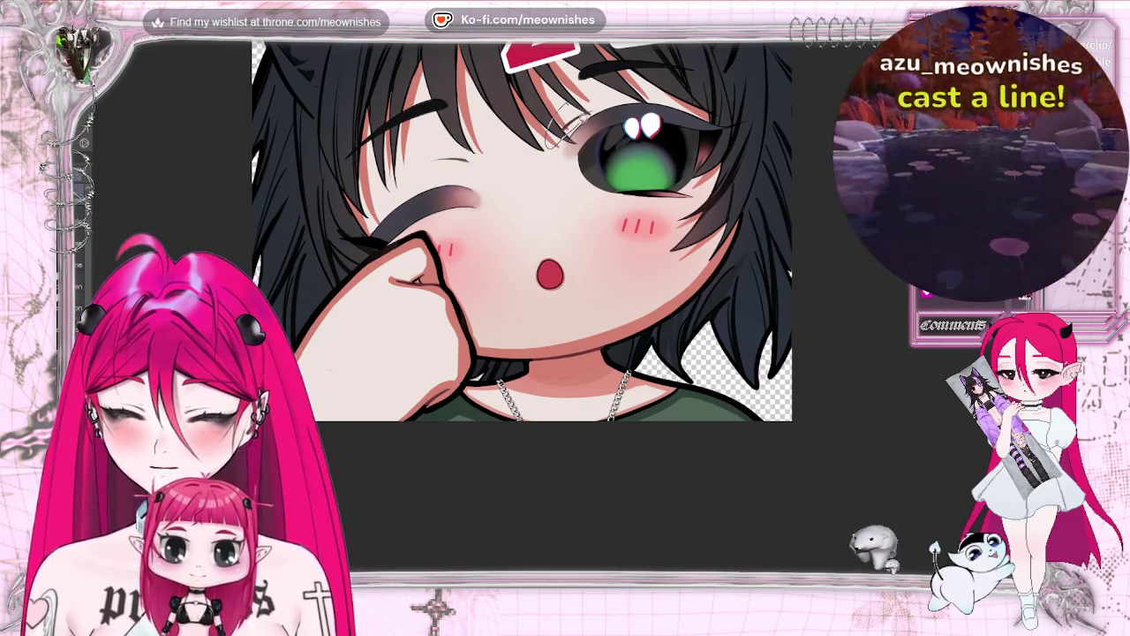
key(ctrl+z)
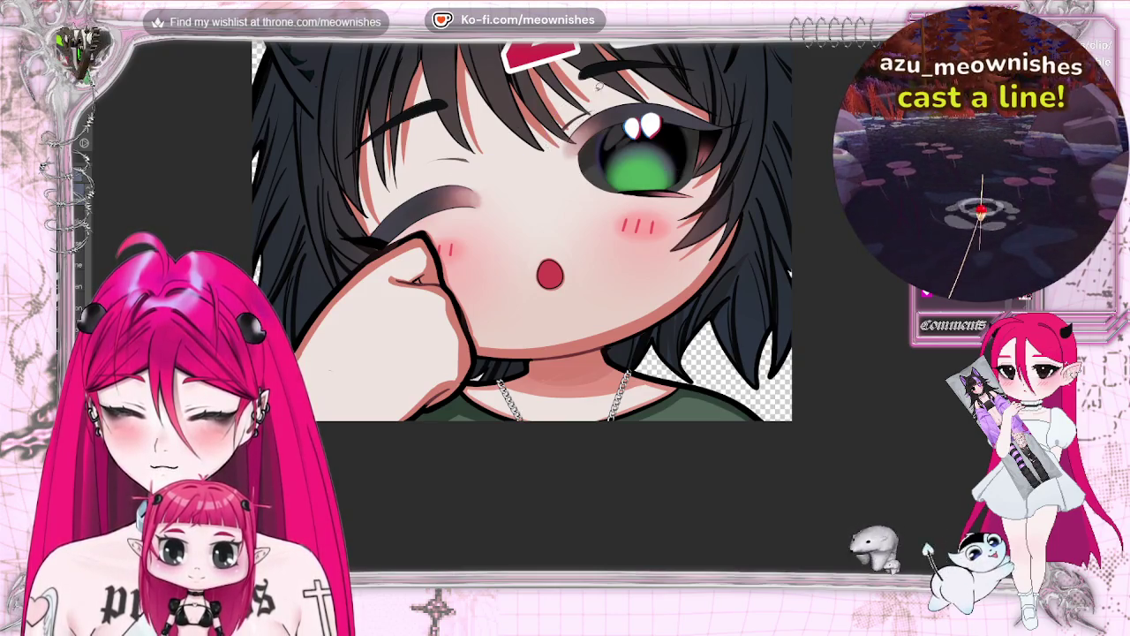
key(ctrl+z)
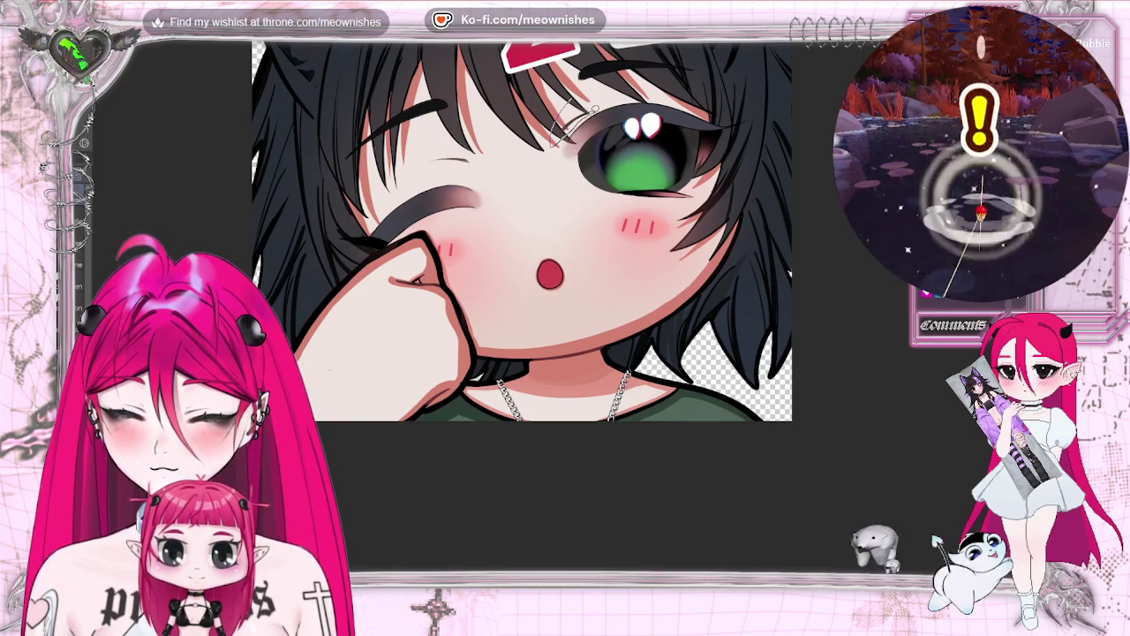
key(ctrl+z)
key(ctrl+z)
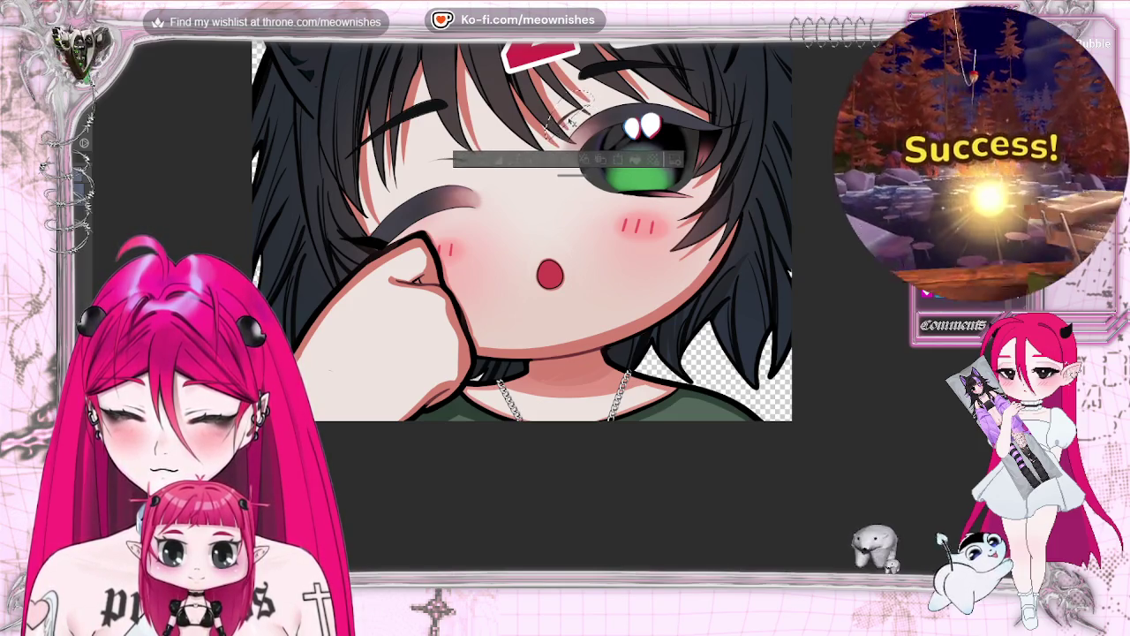
key(ctrl+d)
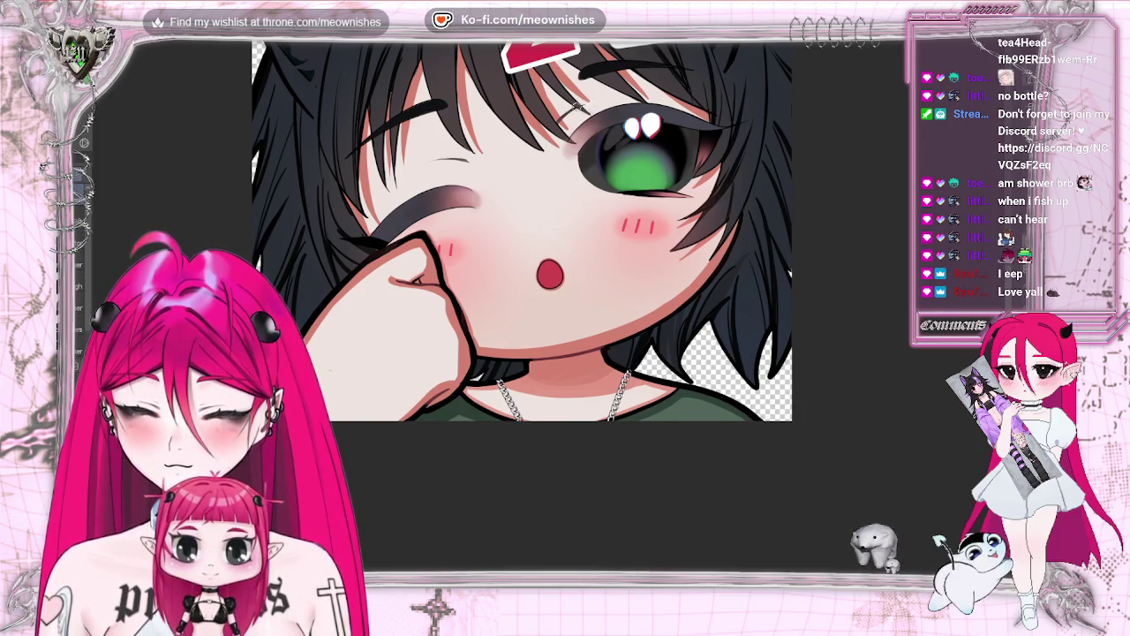
Paint a short dark shading stroke on the cheek below the eyebrow, checking balance with a mirrored view
mouse_move(454, 164)
mouse_down()
mouse_move(415, 159)
mouse_move(471, 177)
mouse_up()
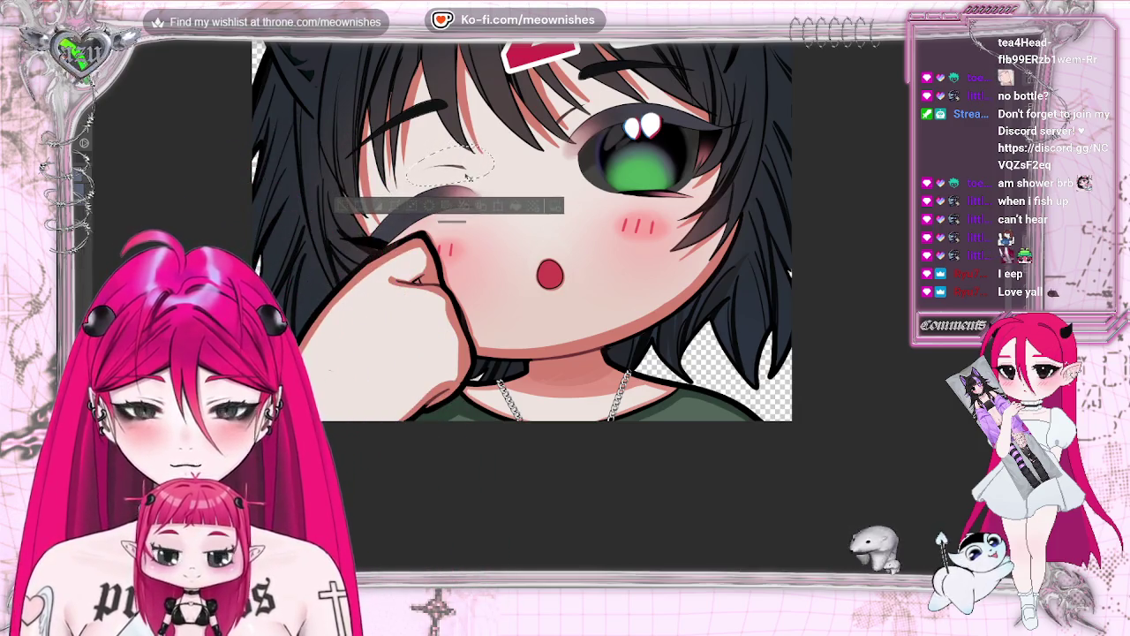
key(ctrl+d)
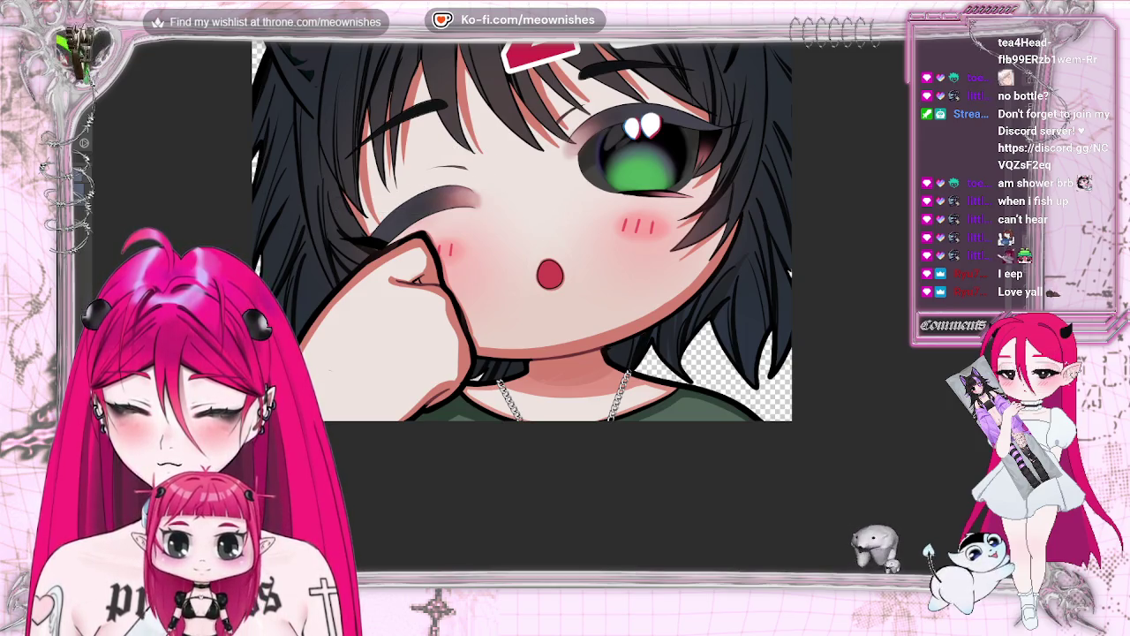
key(h)
key(h)
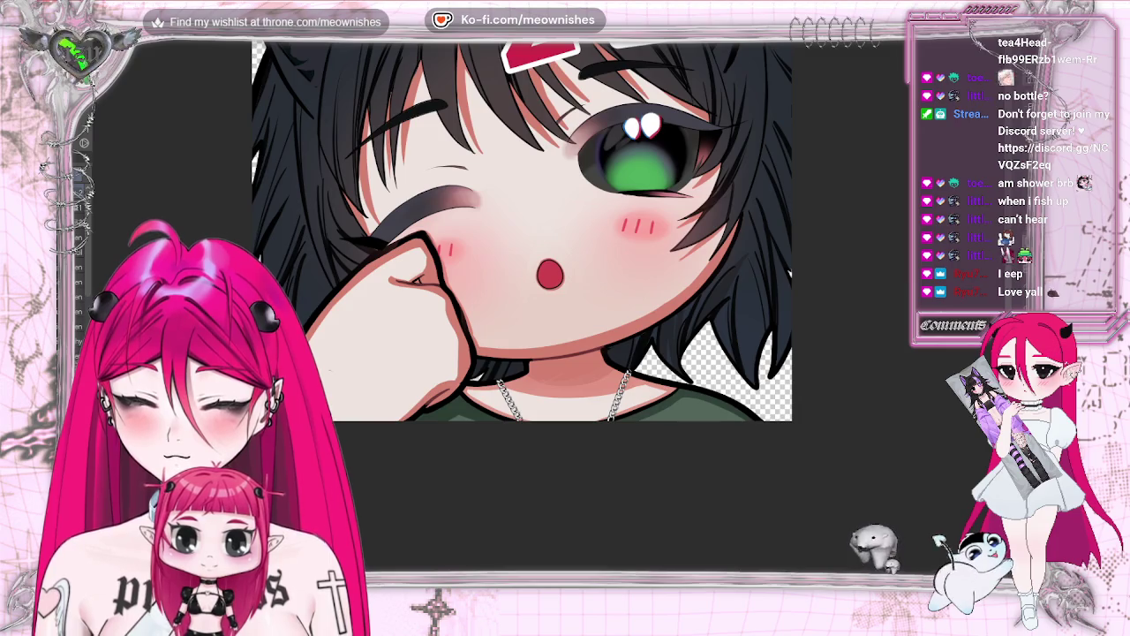
drag(427, 167, 466, 173)
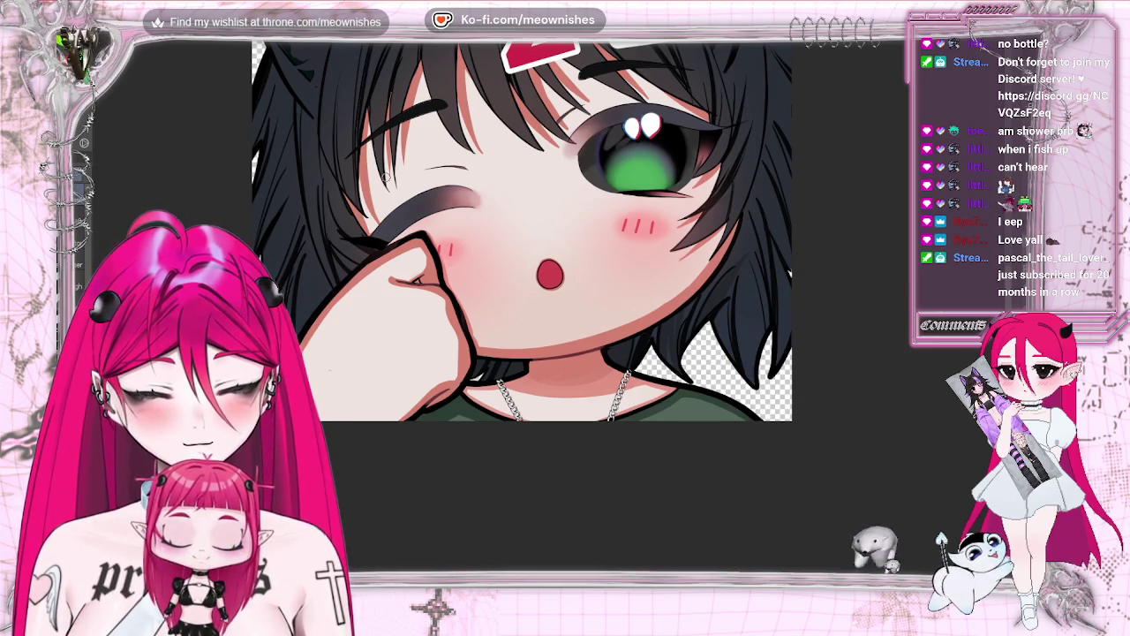
key(ctrl+minus)
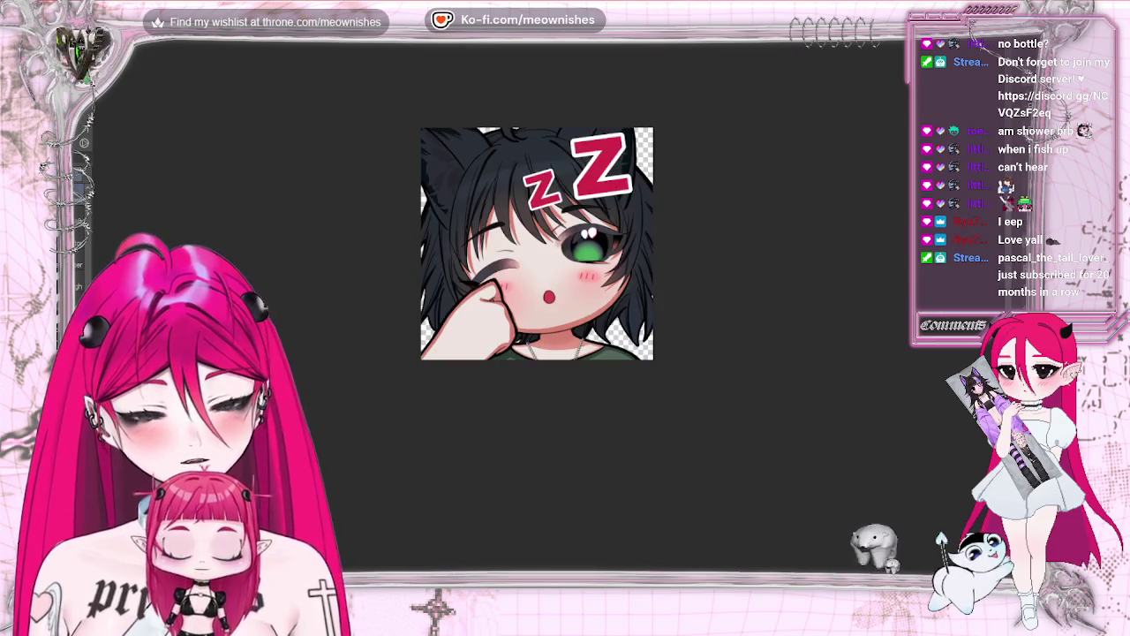
Check the sleepy zZ emote at smaller sizes, then switch to the blank white canvas
key(ctrl+minus)
key(ctrl+minus)
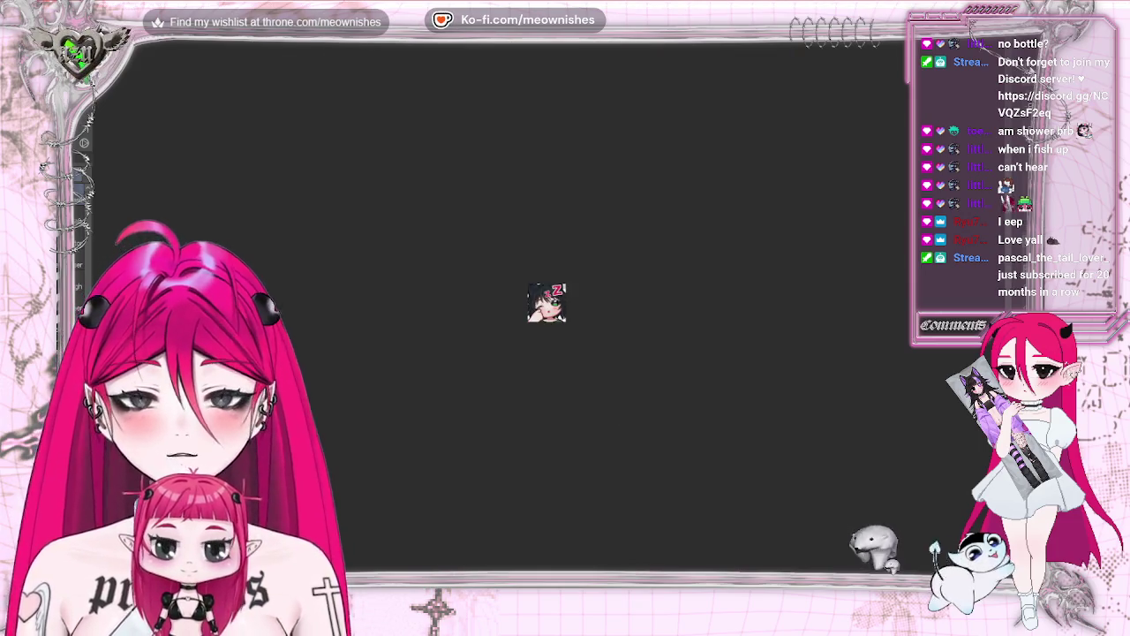
key(ctrl+minus)
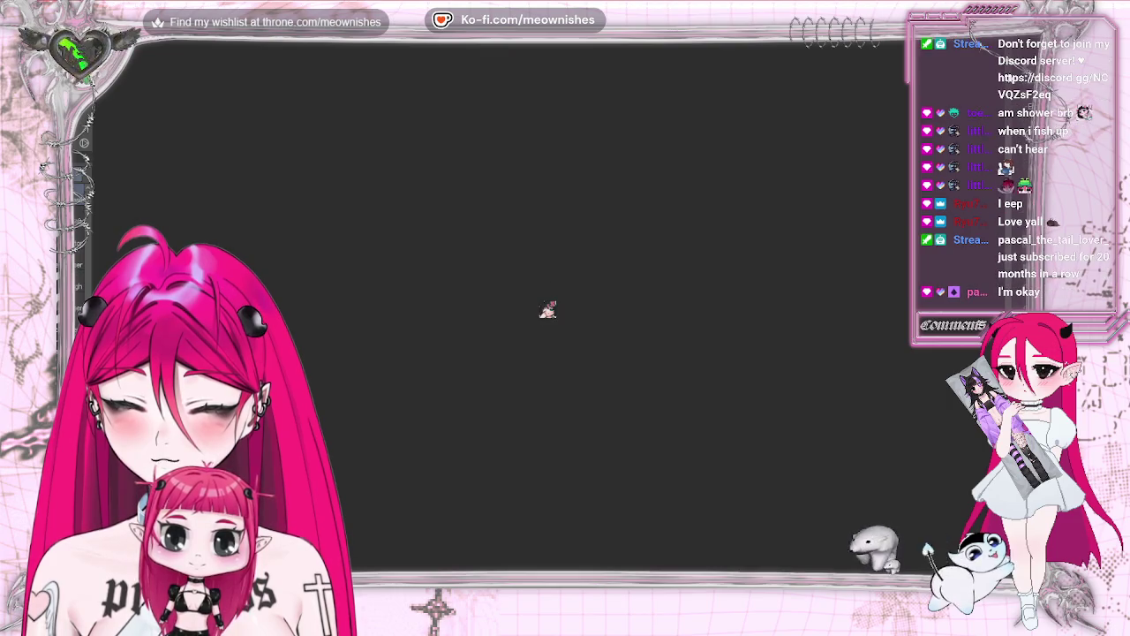
key(ctrl+plus)
key(ctrl+plus)
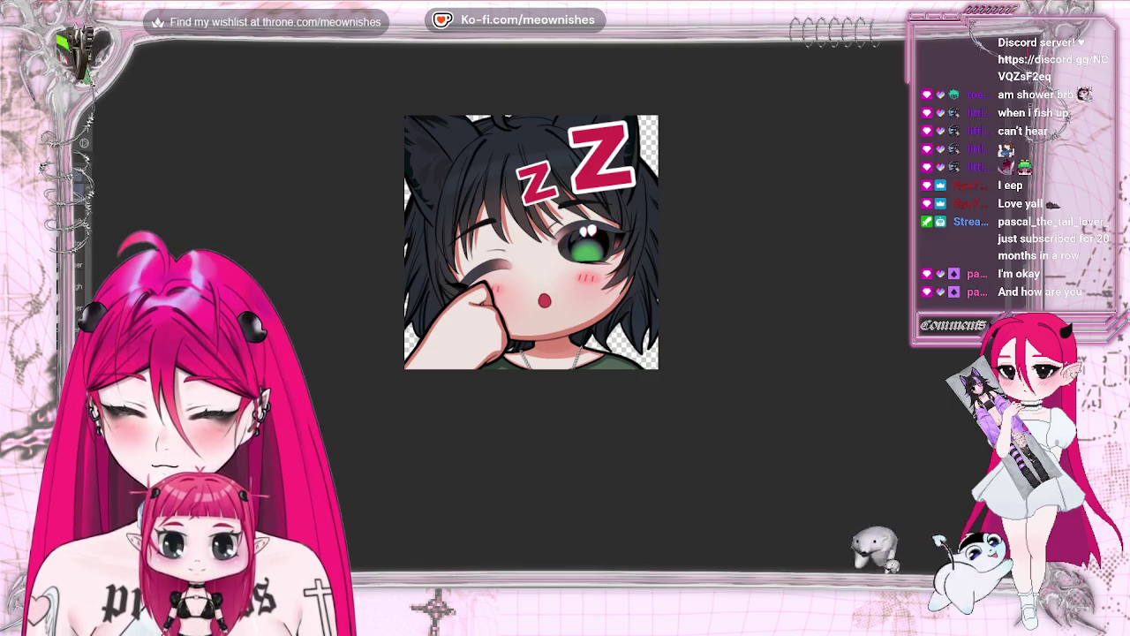
key(ctrl+Tab)
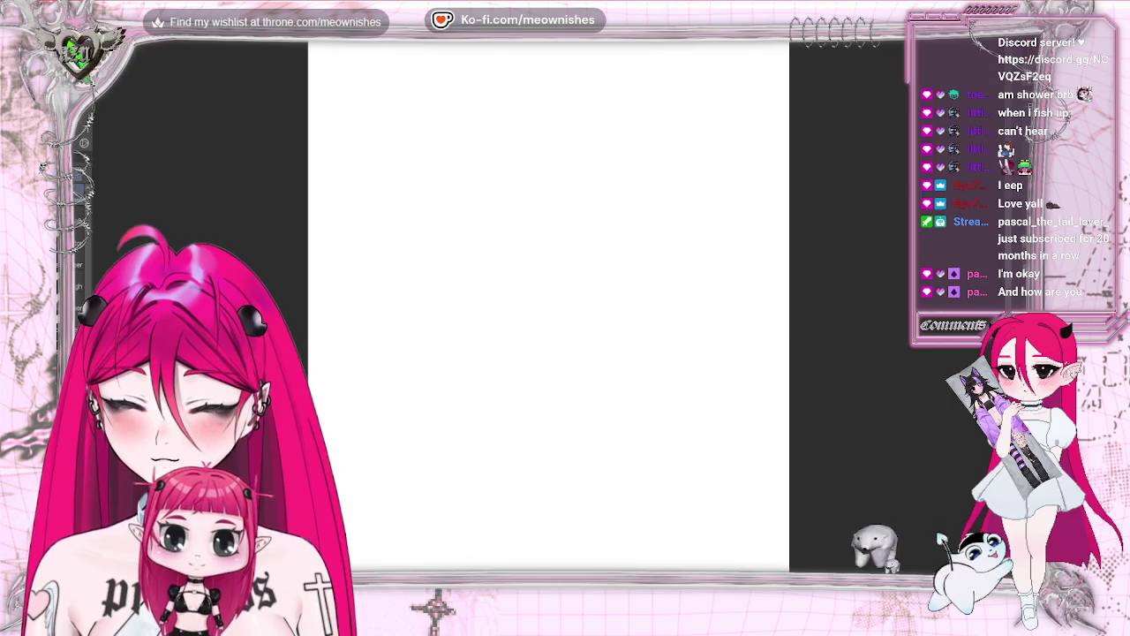
key(ctrl+Tab)
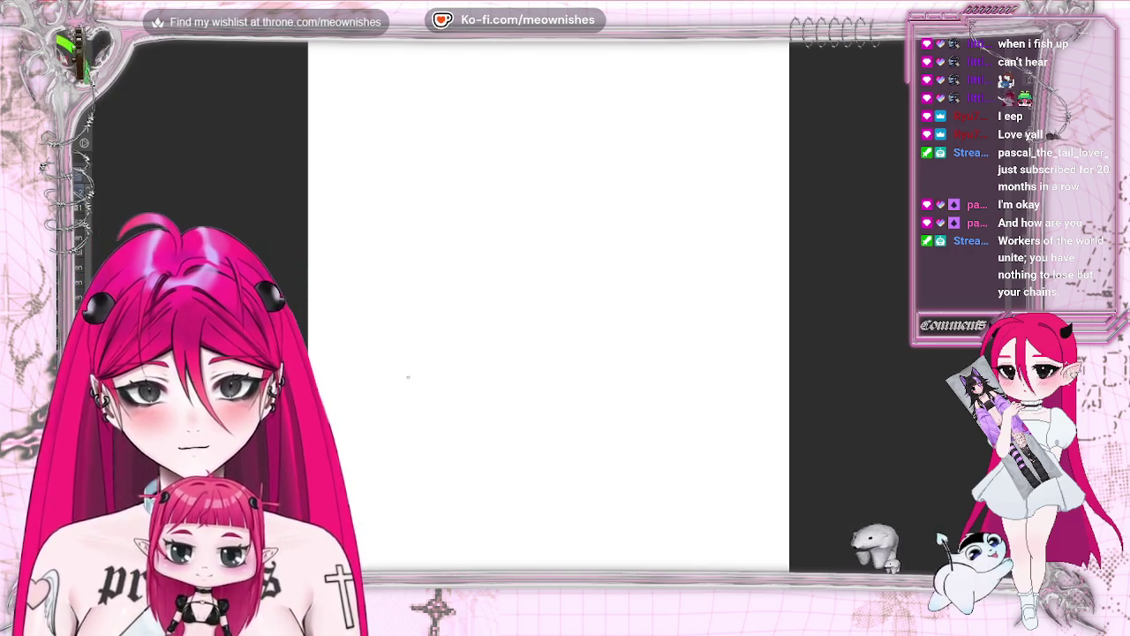
key(ctrl+minus)
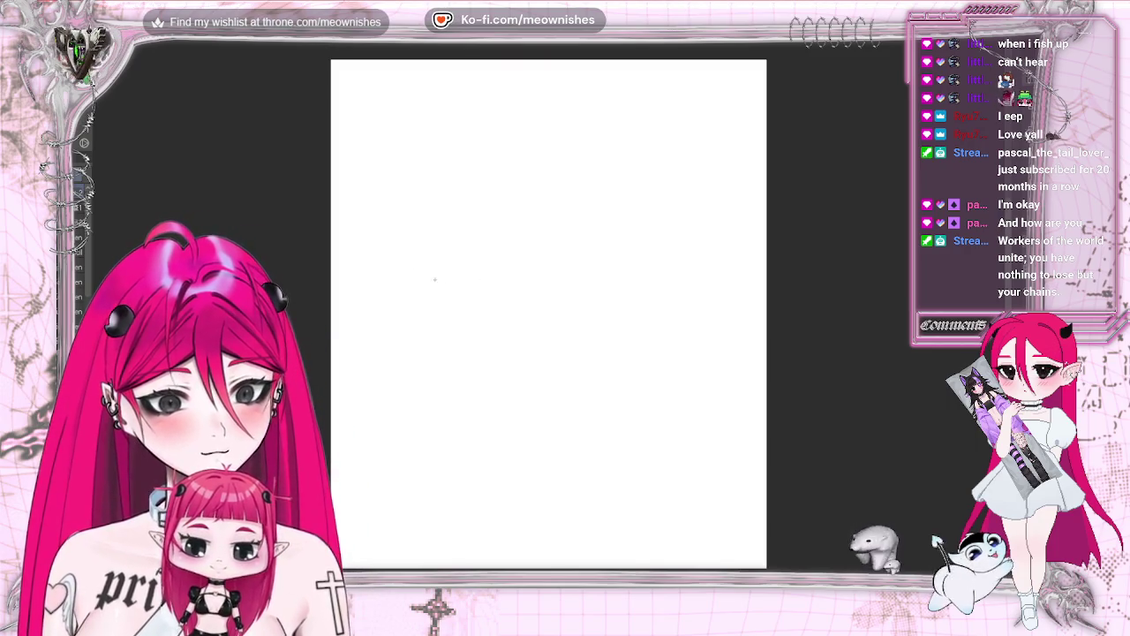
click(84, 33)
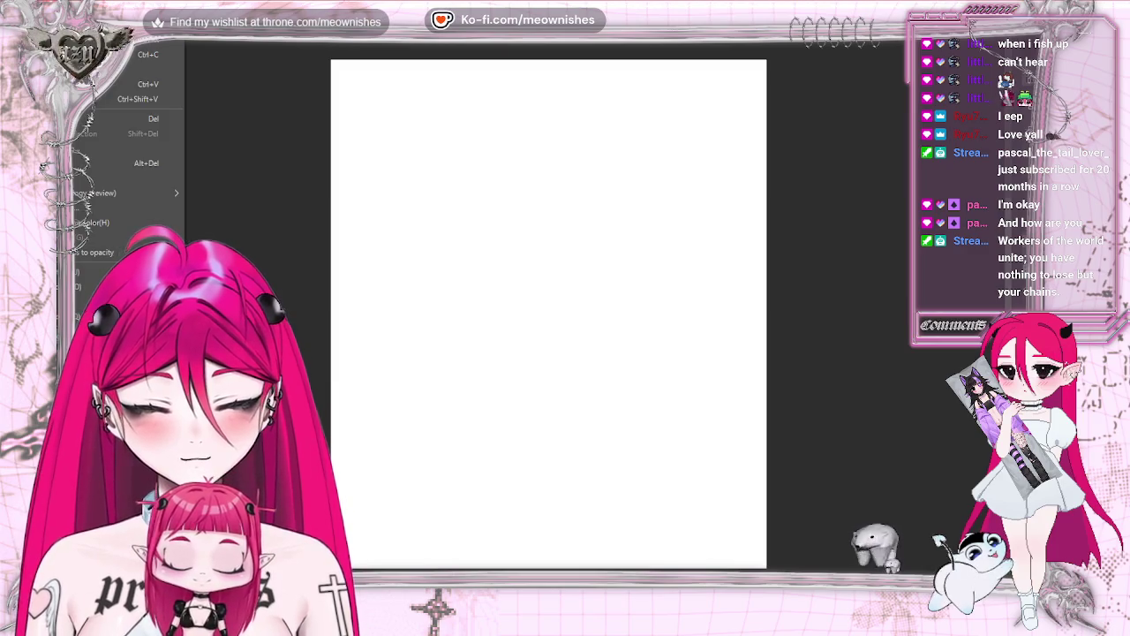
Transform the white background layer into a square by narrowing its width and shortening its height
key(ctrl+t)
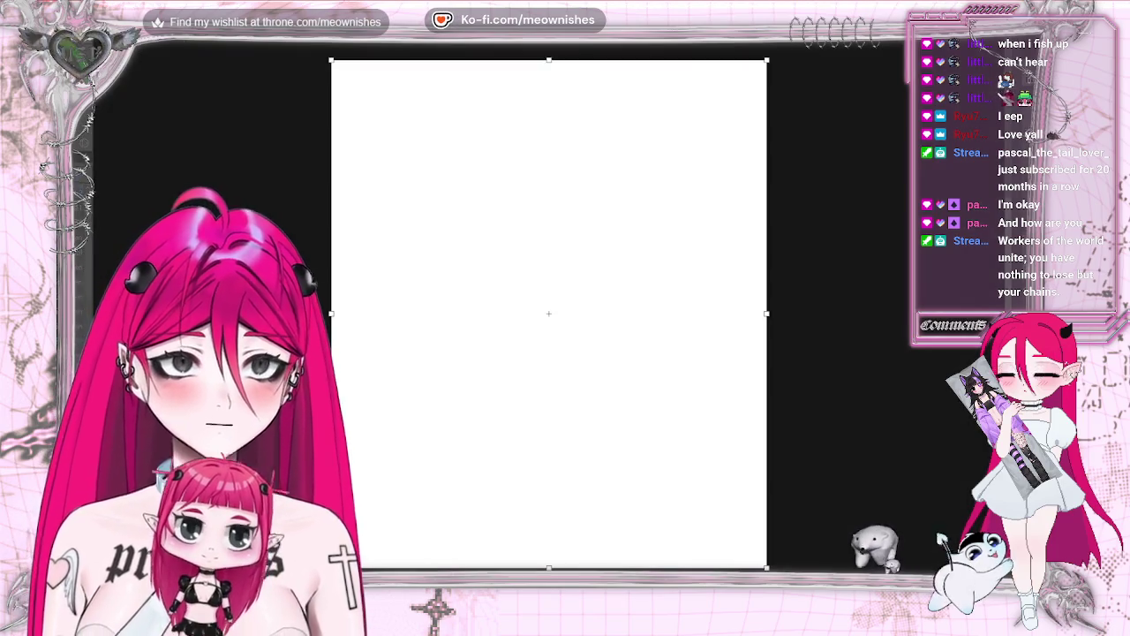
mouse_move(767, 314)
mouse_down()
mouse_move(550, 313)
mouse_move(676, 314)
mouse_up()
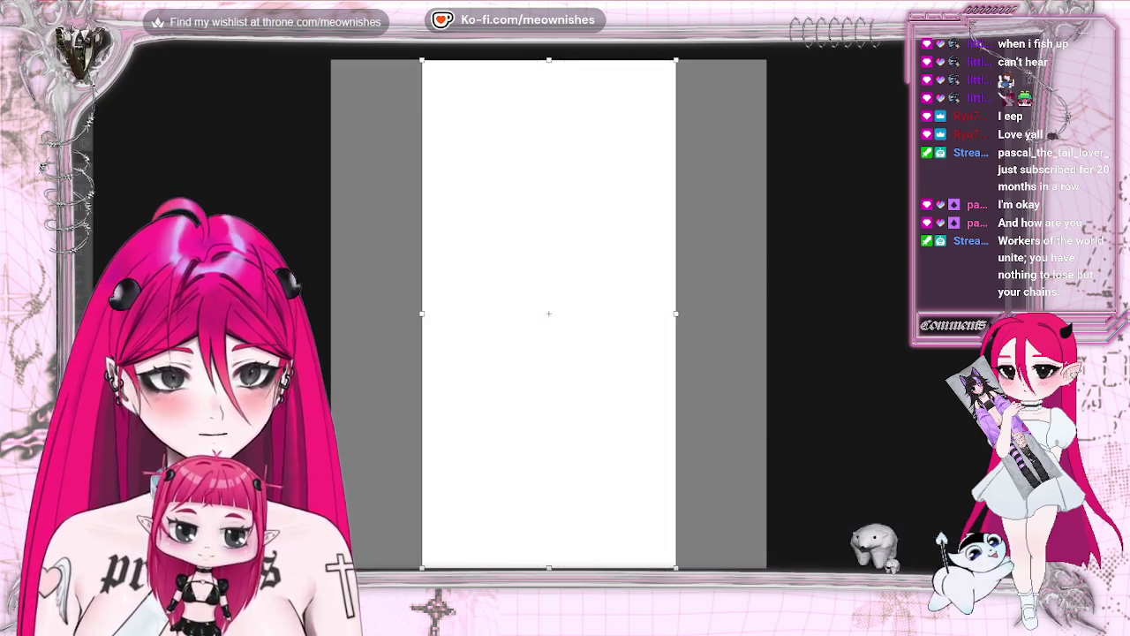
mouse_move(548, 60)
mouse_down()
mouse_move(549, 313)
mouse_move(548, 186)
mouse_up()
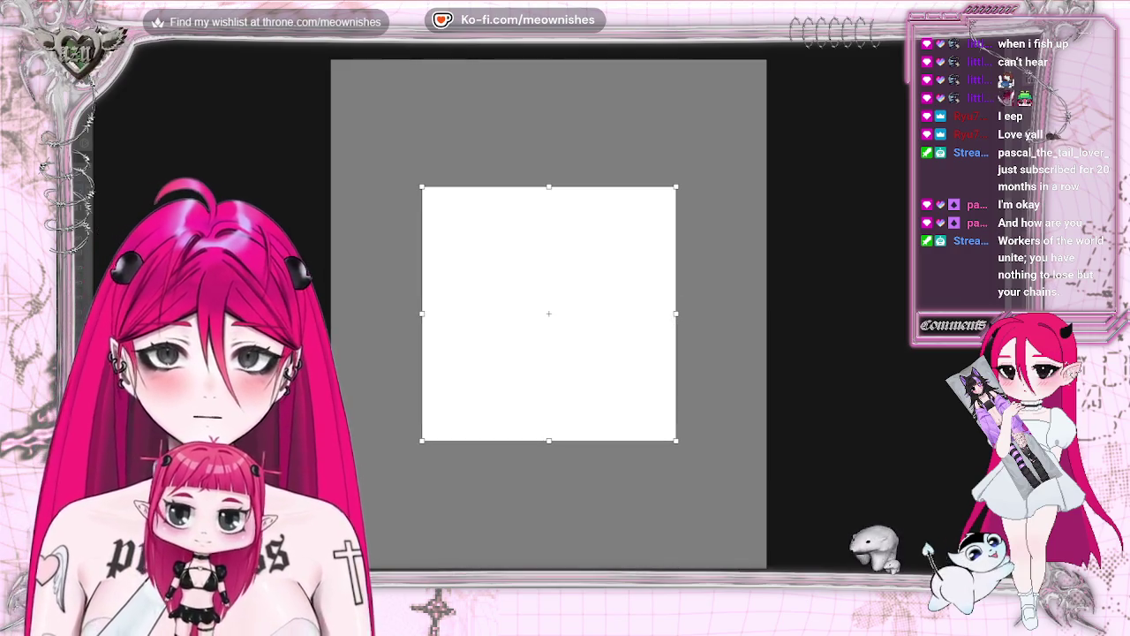
key(Return)
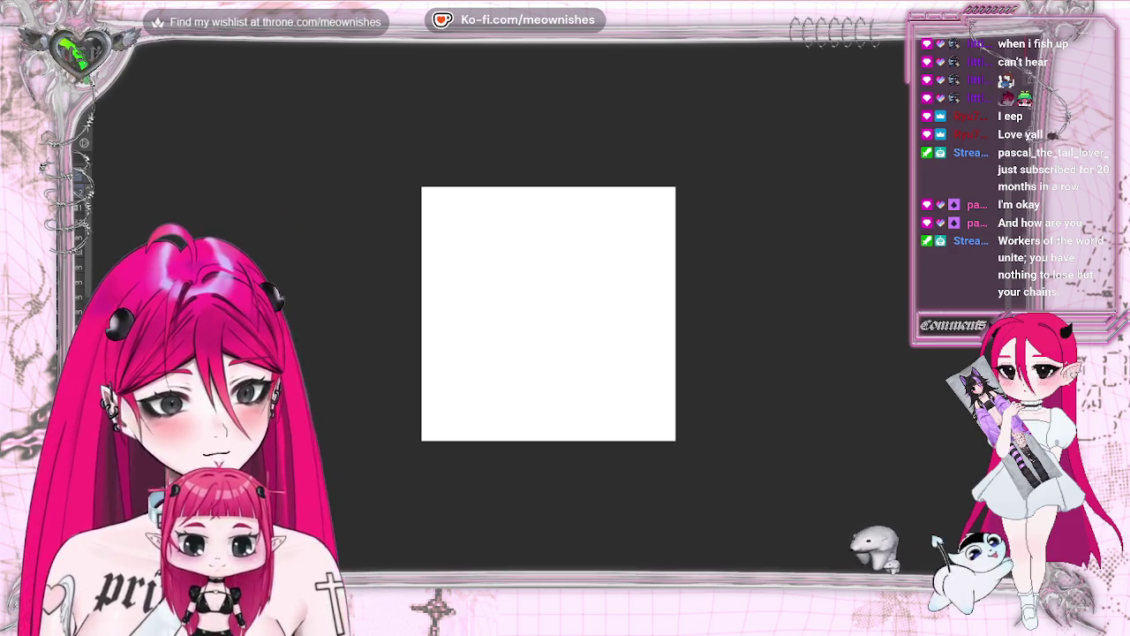
key(ctrl+plus)
key(ctrl+minus)
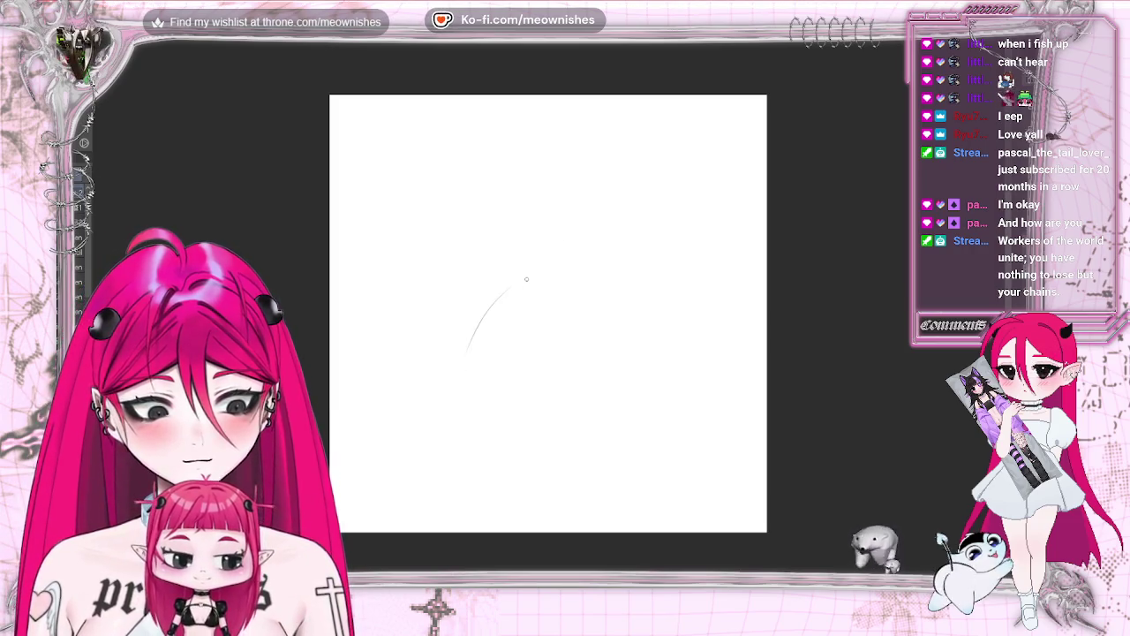
Sketch the first curves of the head's left side, erasing and redrawing the lower segment
mouse_move(440, 438)
mouse_down()
mouse_move(499, 302)
mouse_move(439, 408)
mouse_up()
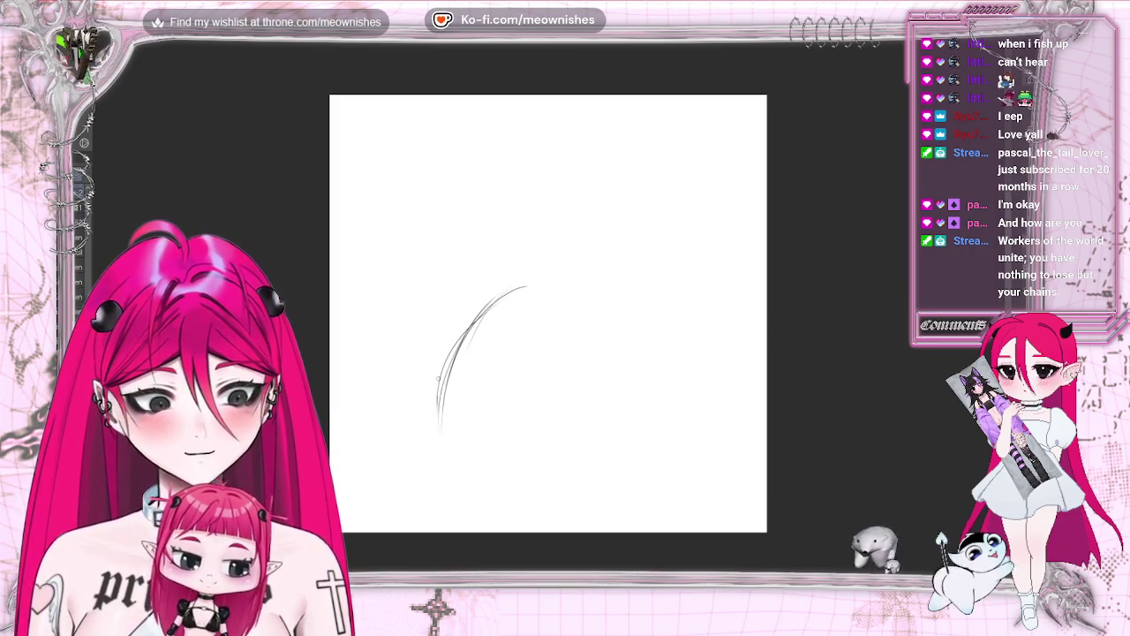
drag(439, 362, 443, 455)
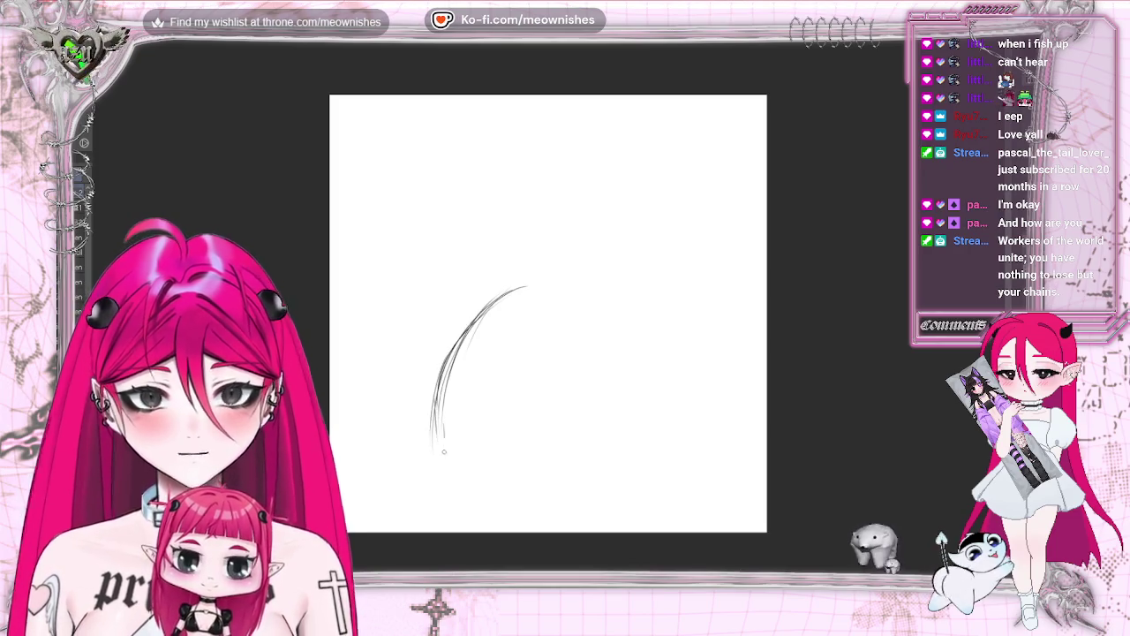
drag(444, 441, 425, 528)
drag(446, 441, 507, 305)
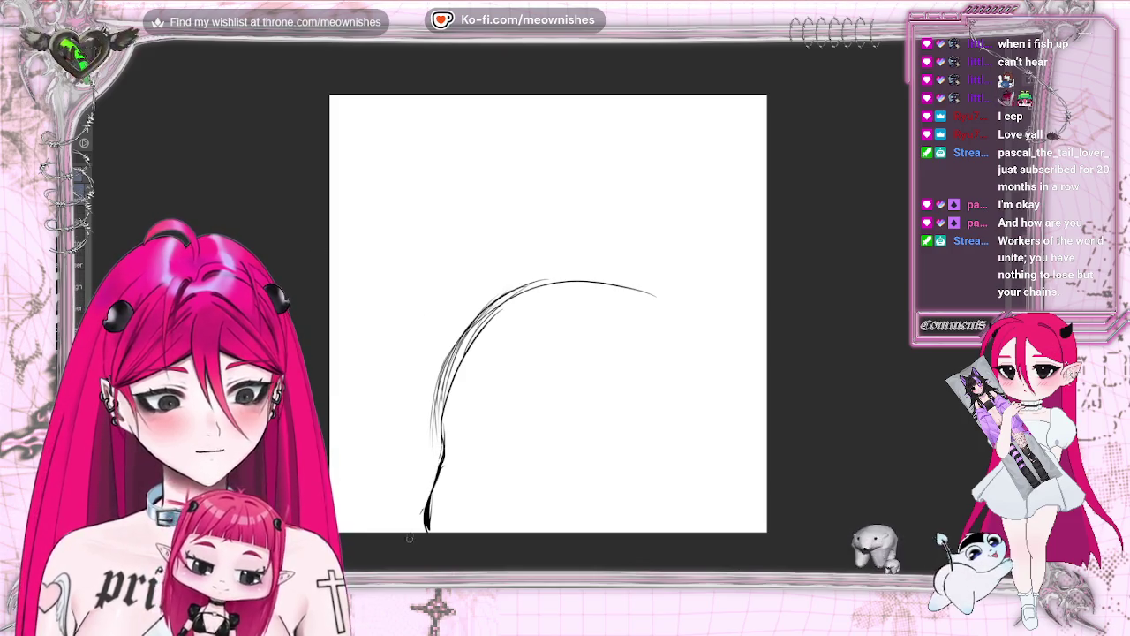
drag(428, 495, 440, 468)
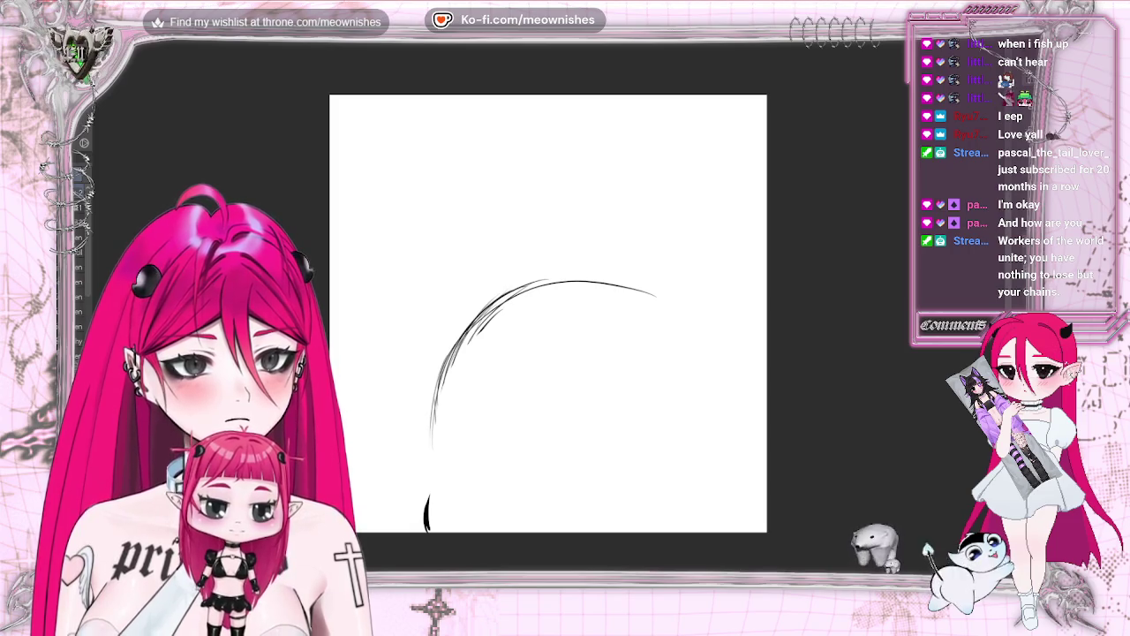
mouse_move(432, 474)
mouse_down()
mouse_move(426, 508)
mouse_move(458, 372)
mouse_up()
Draw the top arc of the head, erase stray sketch lines, and shift the arc left
mouse_move(437, 424)
mouse_down()
mouse_move(669, 297)
mouse_move(712, 319)
mouse_up()
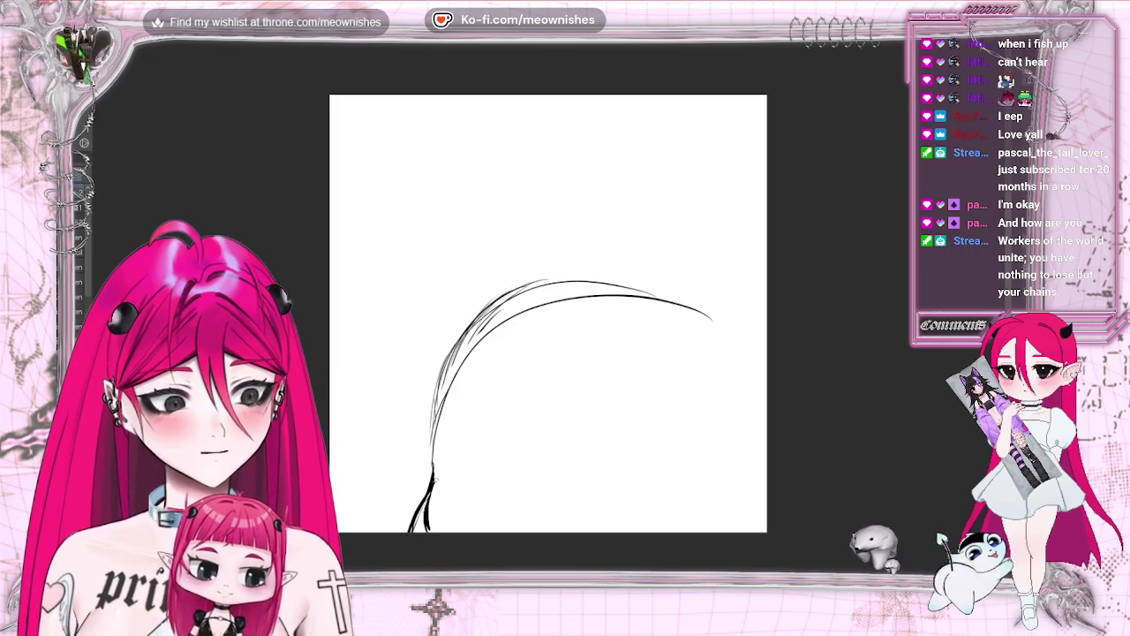
mouse_move(556, 285)
mouse_down()
mouse_move(719, 315)
mouse_move(766, 344)
mouse_up()
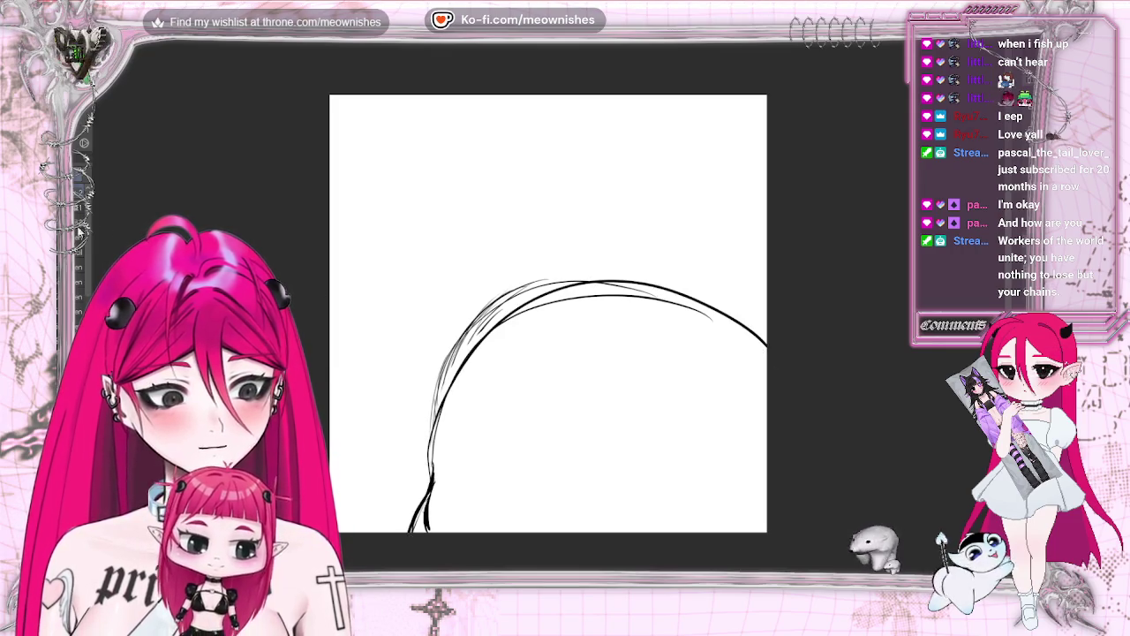
mouse_move(493, 310)
mouse_down()
mouse_move(454, 328)
mouse_move(595, 315)
mouse_move(724, 341)
mouse_up()
drag(442, 481, 424, 535)
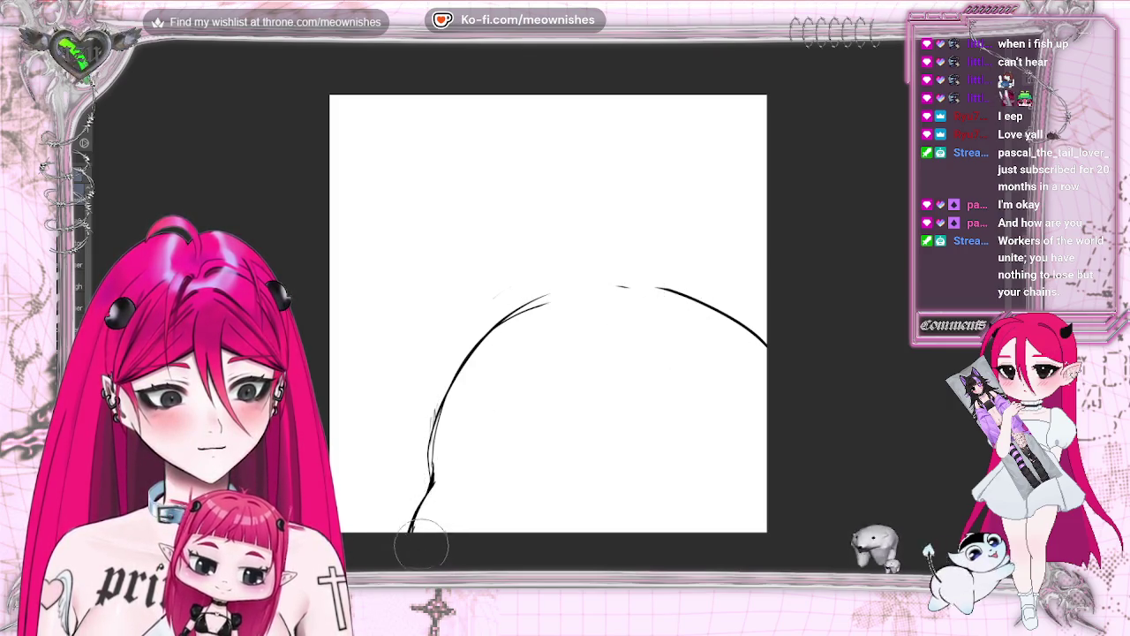
drag(437, 434, 442, 433)
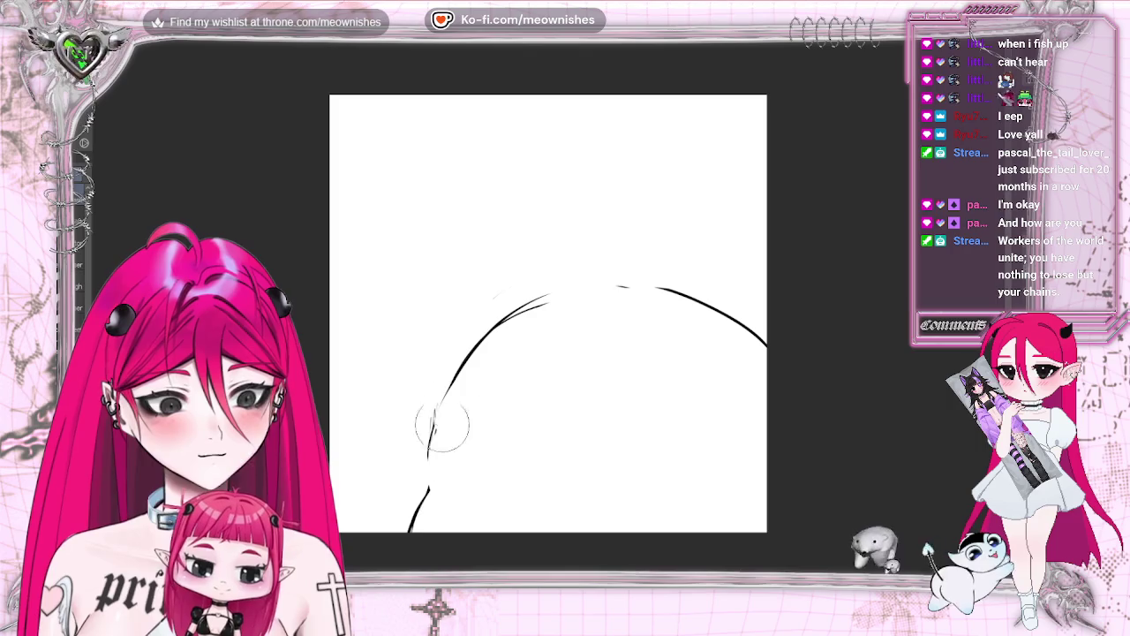
drag(504, 335, 693, 337)
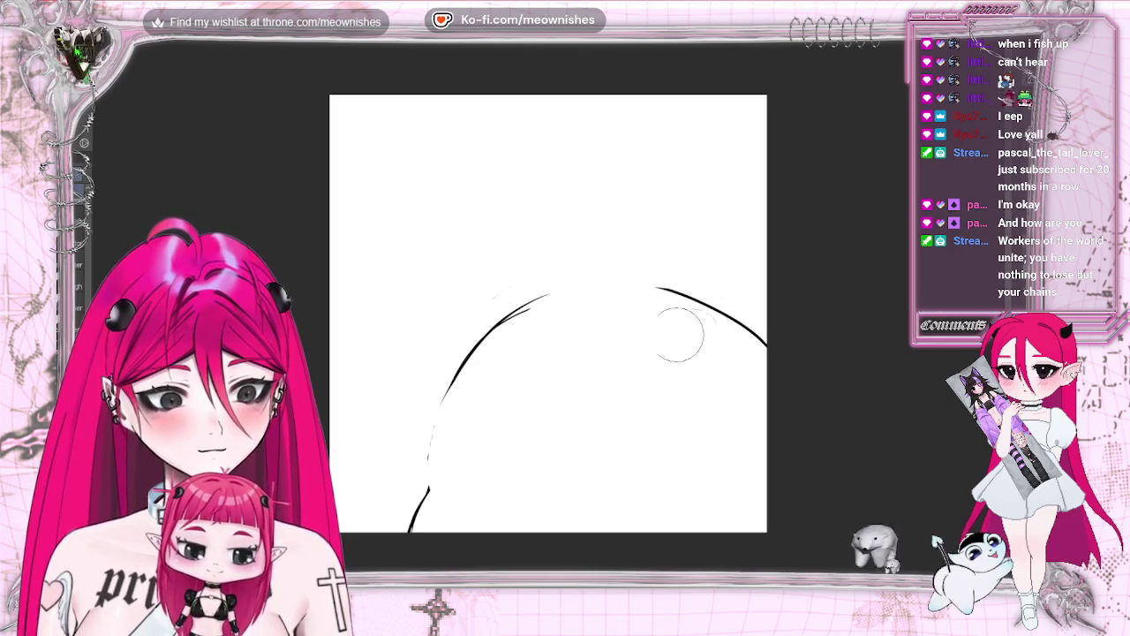
mouse_move(629, 437)
mouse_down()
mouse_move(580, 449)
mouse_move(574, 434)
mouse_up()
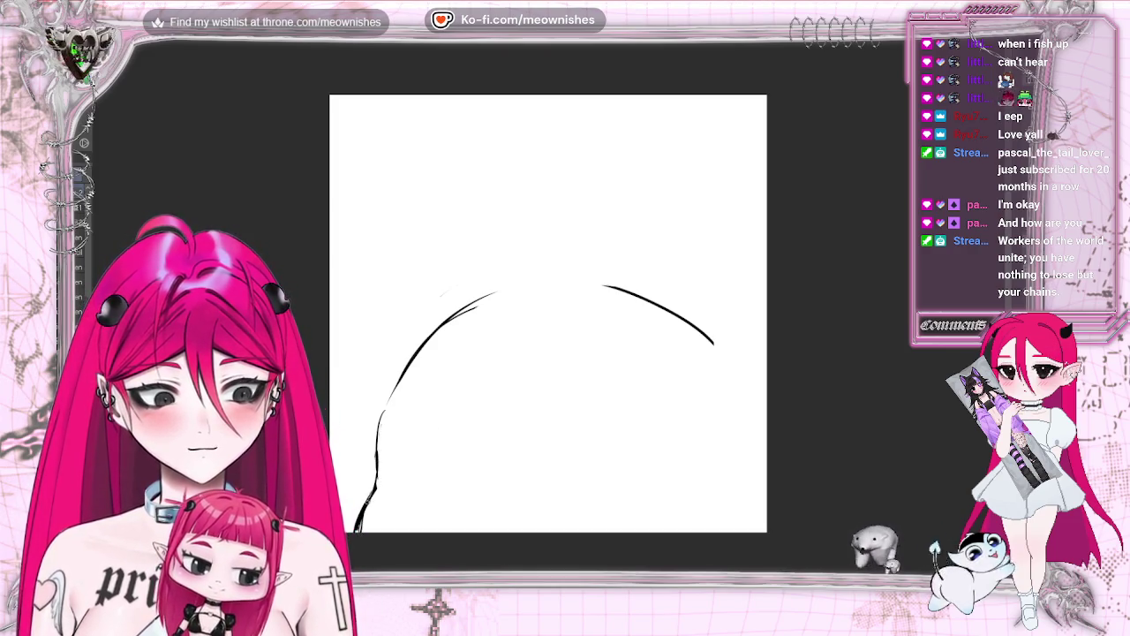
Redraw the head's left side and extend the top curve across to the right edge
drag(415, 353, 375, 430)
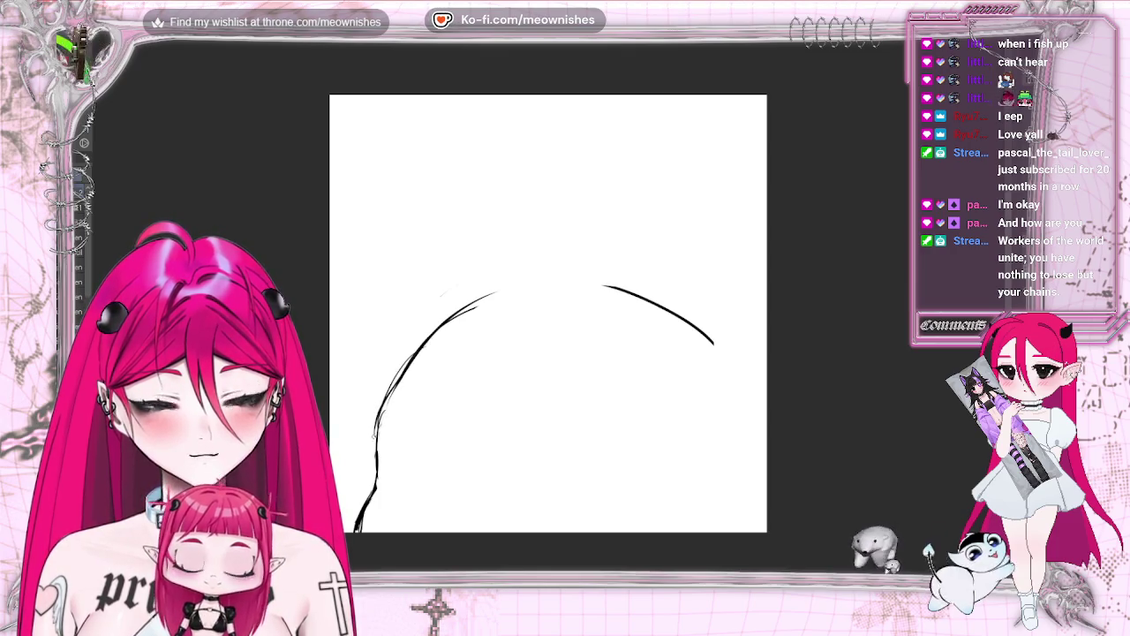
mouse_move(406, 353)
mouse_down()
mouse_move(606, 285)
mouse_move(492, 290)
mouse_up()
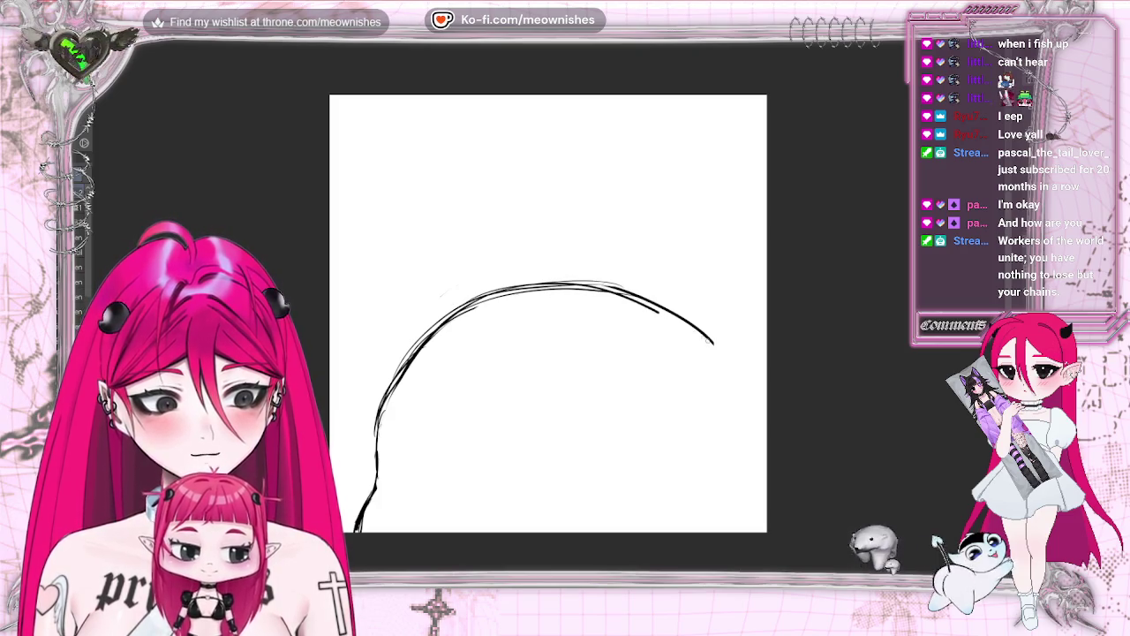
drag(654, 308, 751, 389)
drag(714, 337, 766, 408)
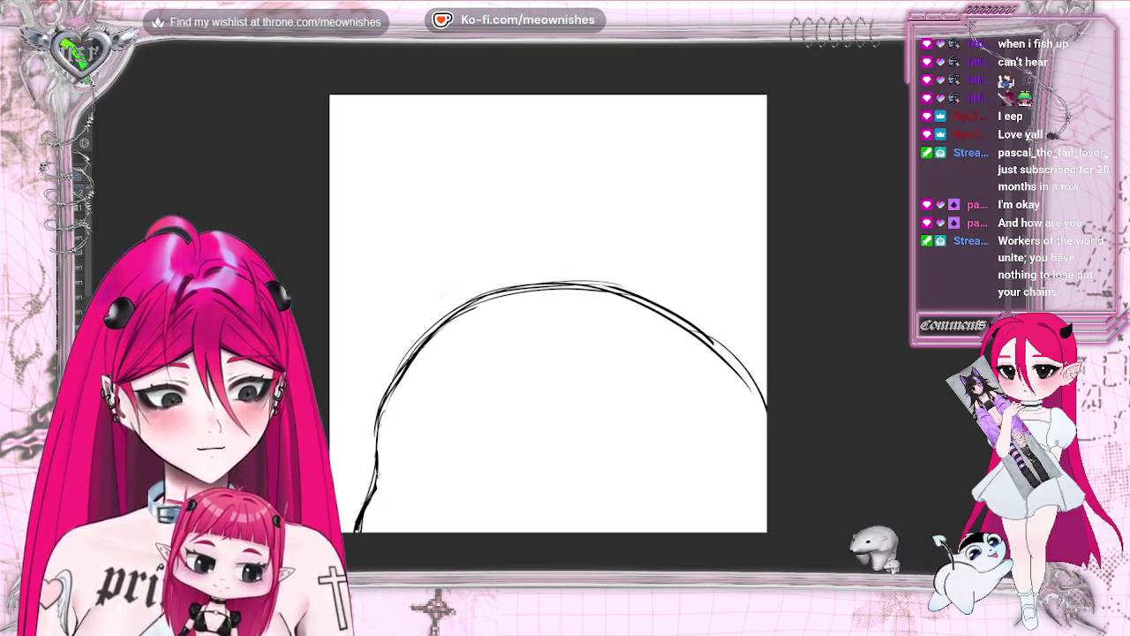